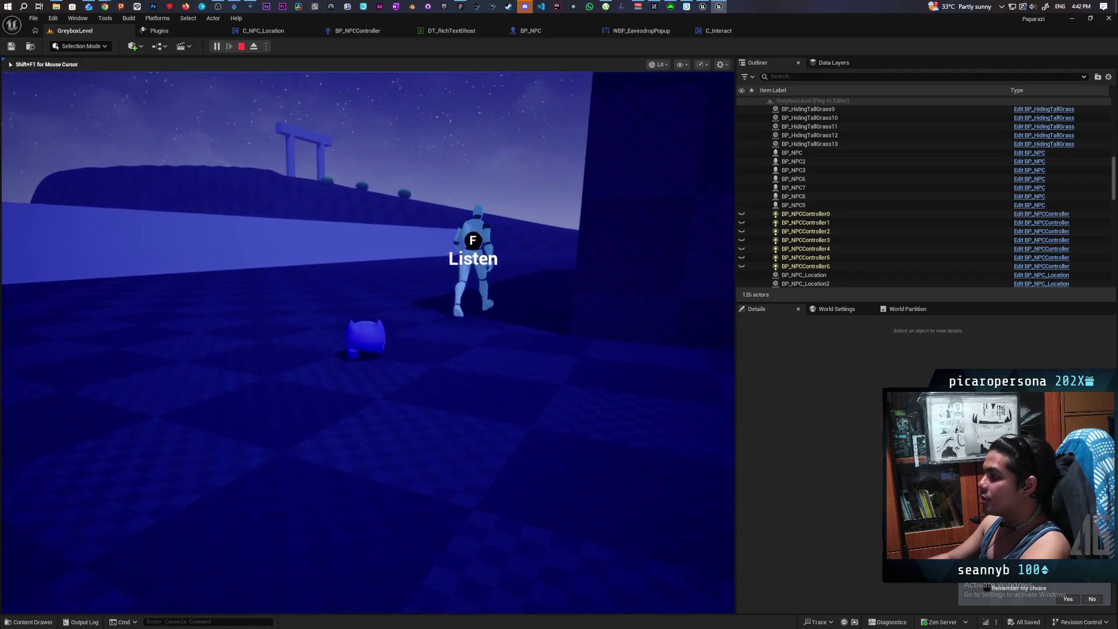
Stop the play session and browse the Edit, File, Build, Actor and Tools menus
key(Escape)
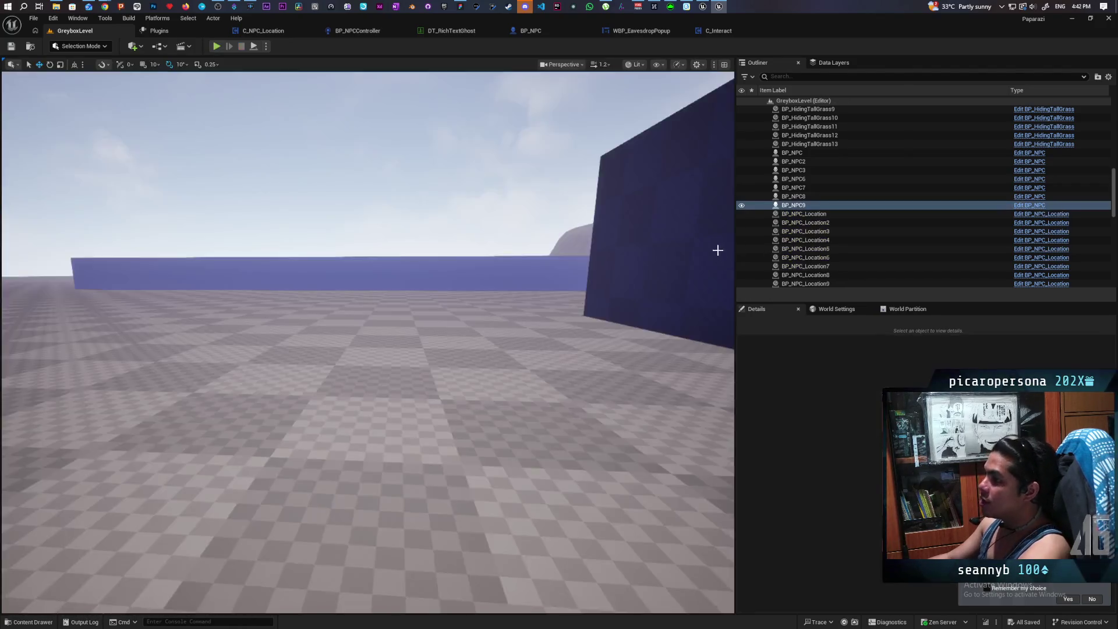
click(56, 19)
mouse_move(33, 22)
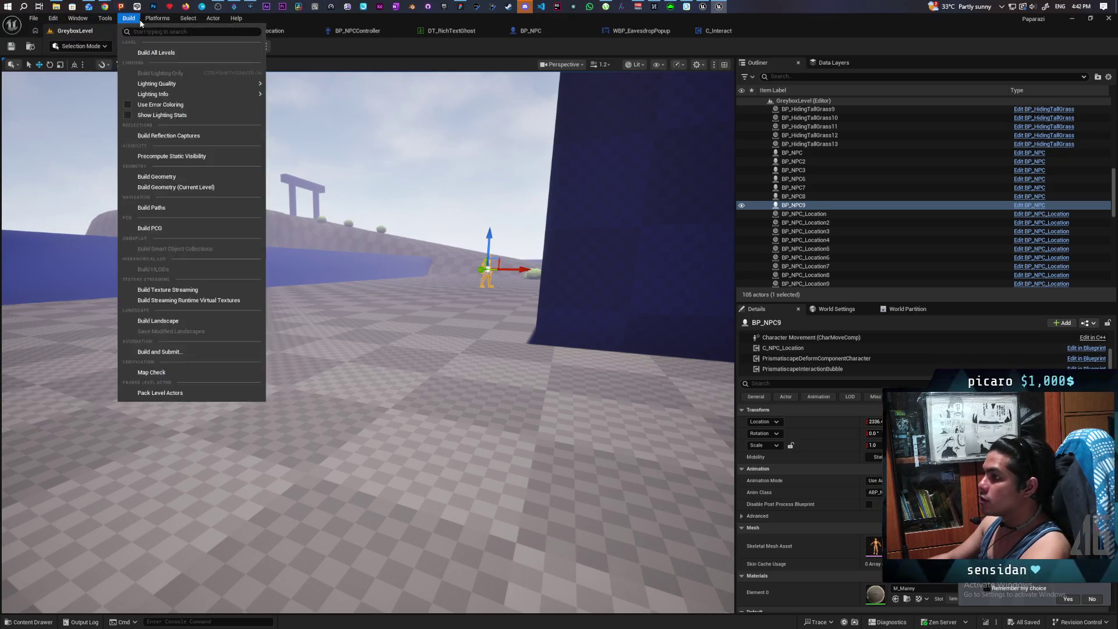
mouse_move(165, 22)
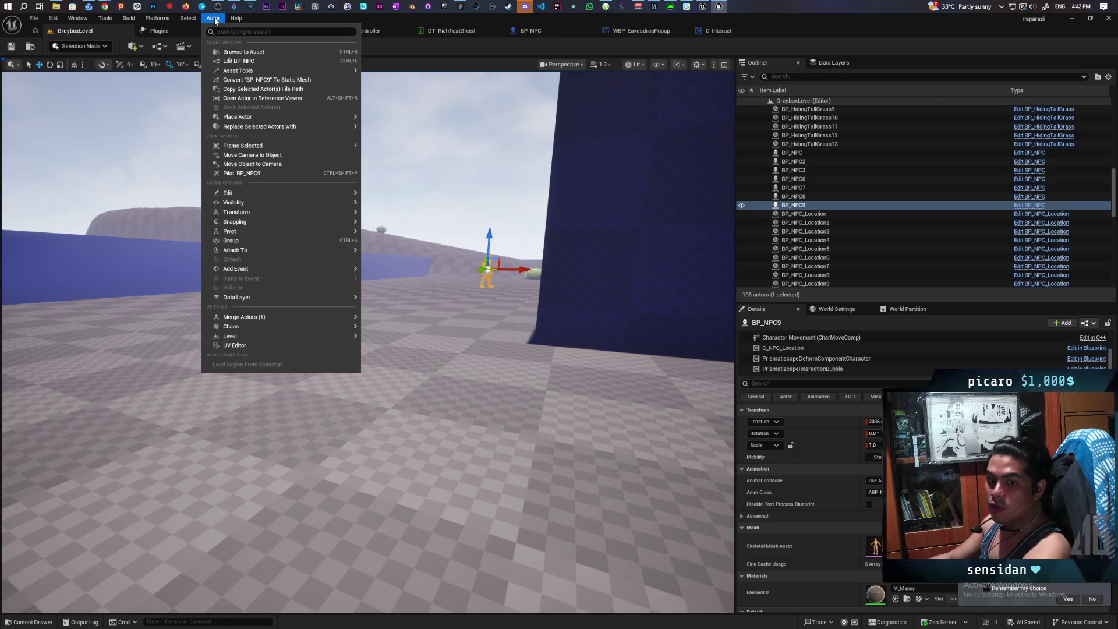
mouse_move(127, 20)
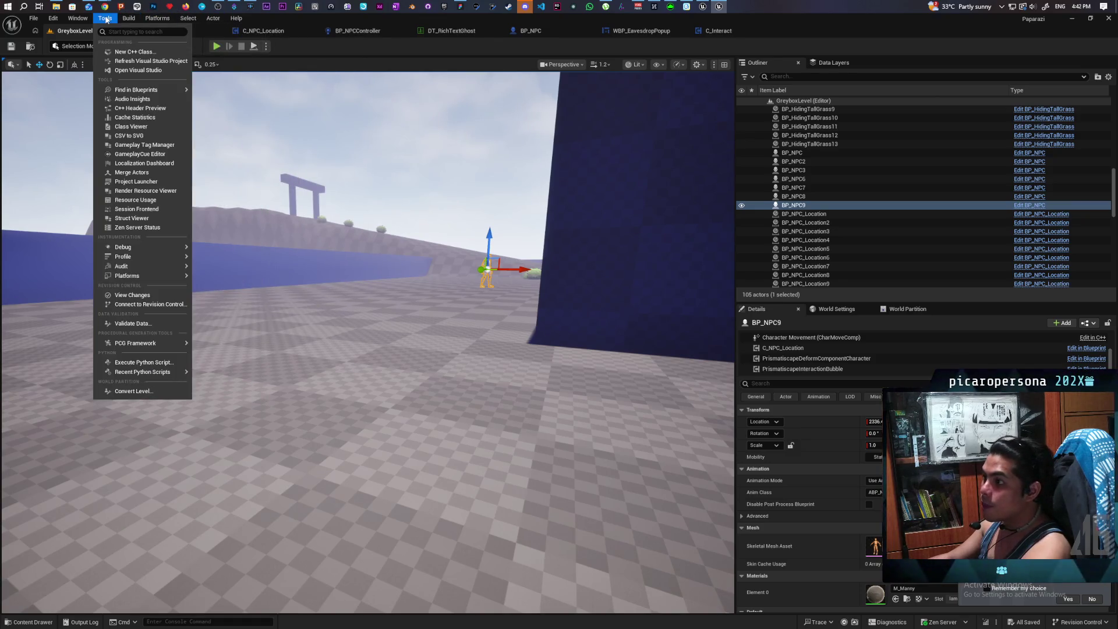
click(139, 163)
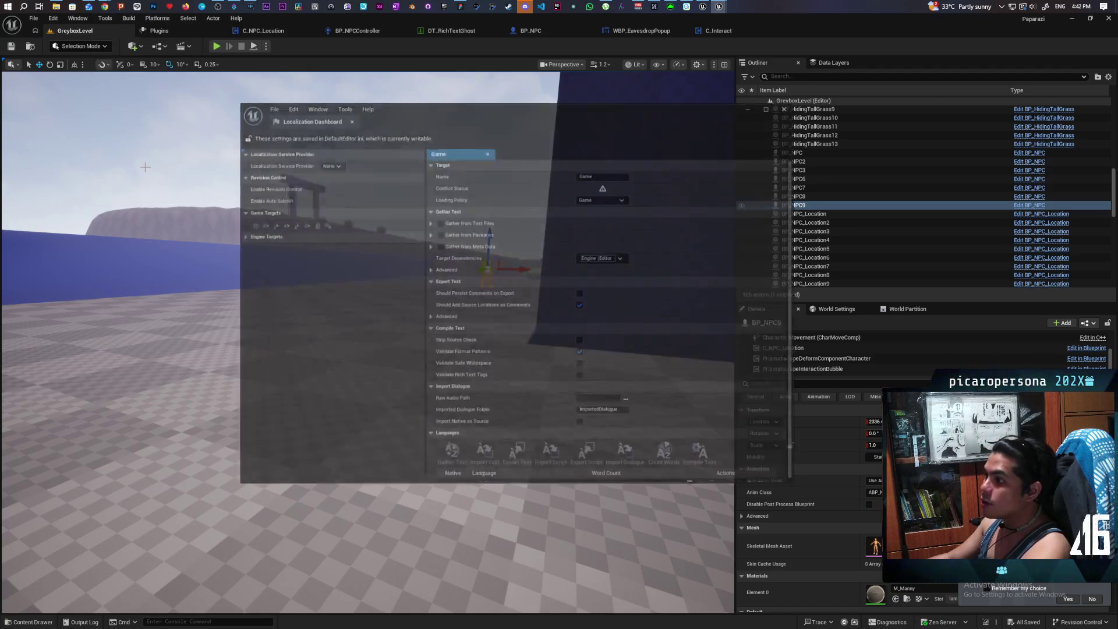
drag(510, 121, 409, 113)
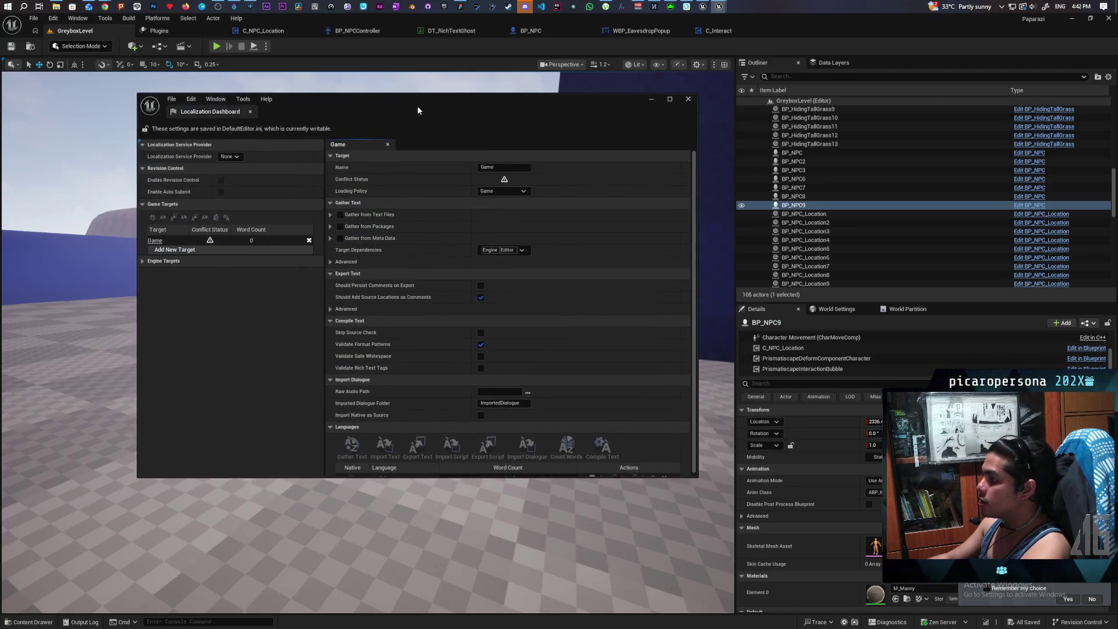
scroll(413, 379, down, 1)
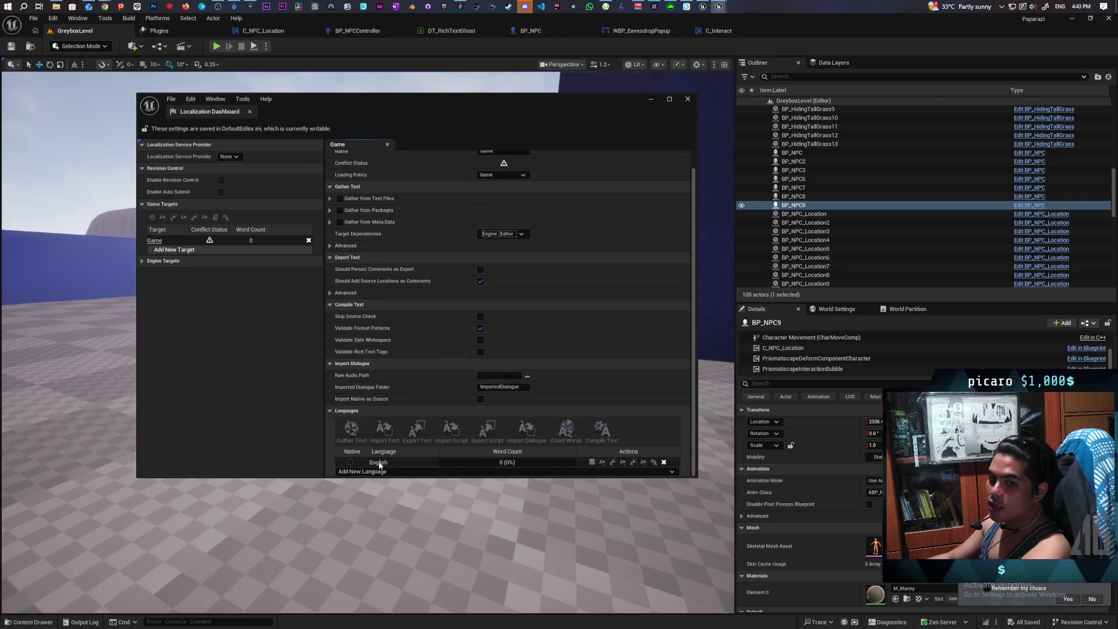
drag(400, 463, 436, 465)
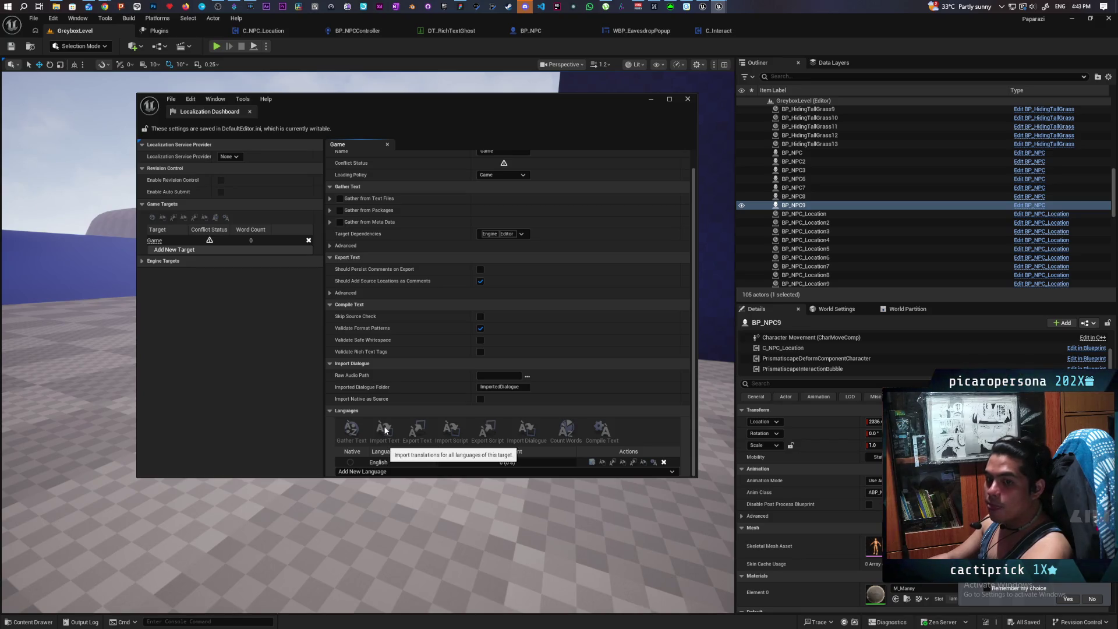
click(650, 100)
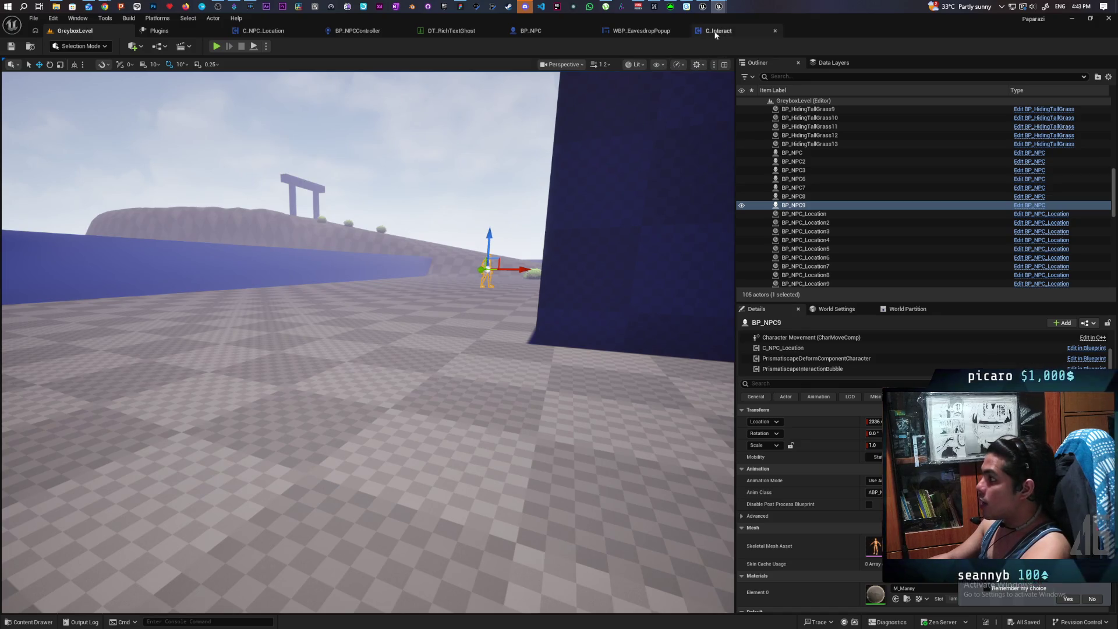
Play-test GreyboxLevel, walking into the grass and pressing F to hear the 'I want some food' bubble
click(640, 30)
click(105, 31)
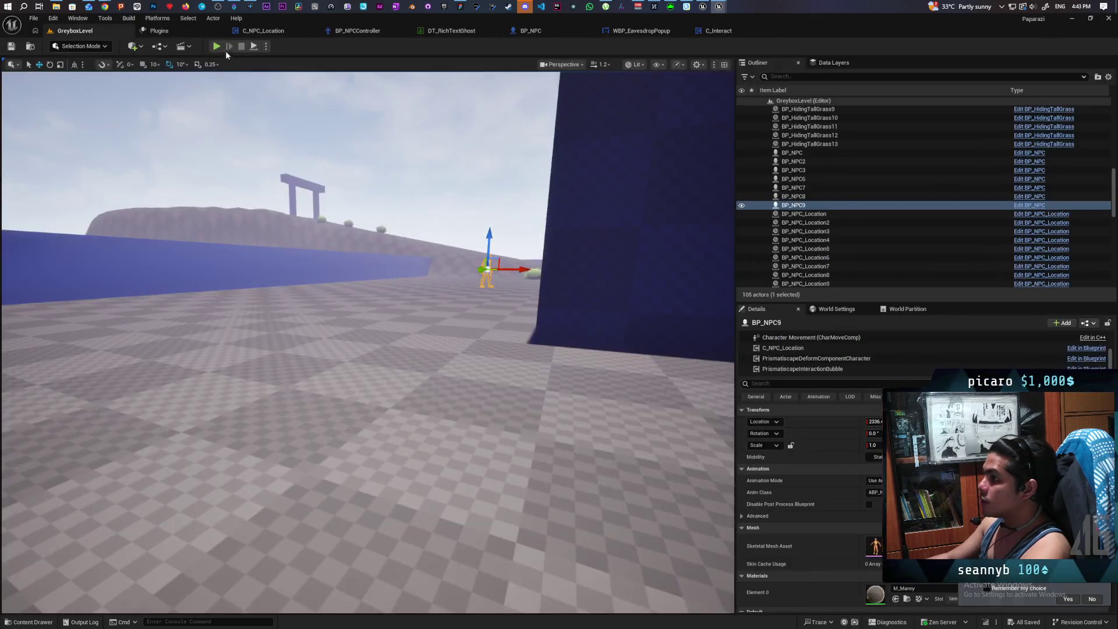
click(218, 48)
key(w)
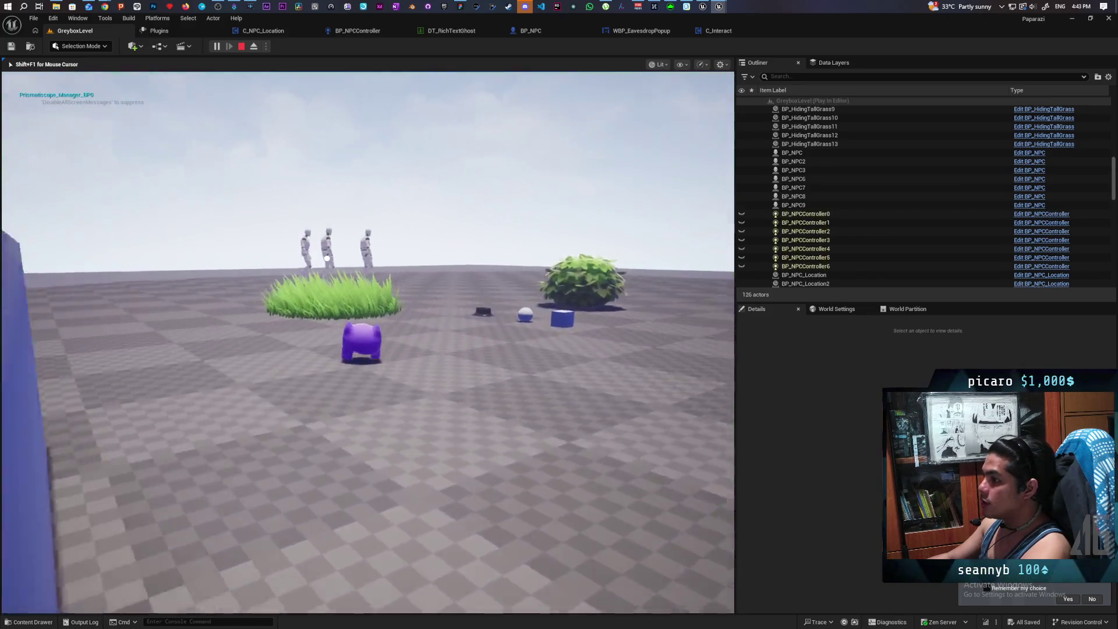
key(f)
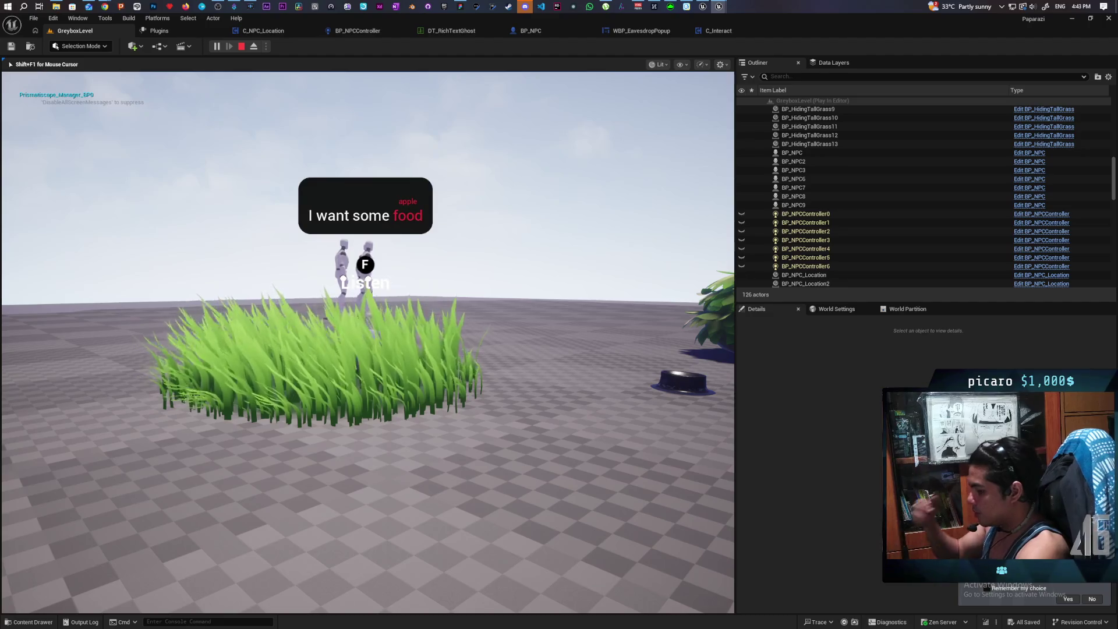
key(Escape)
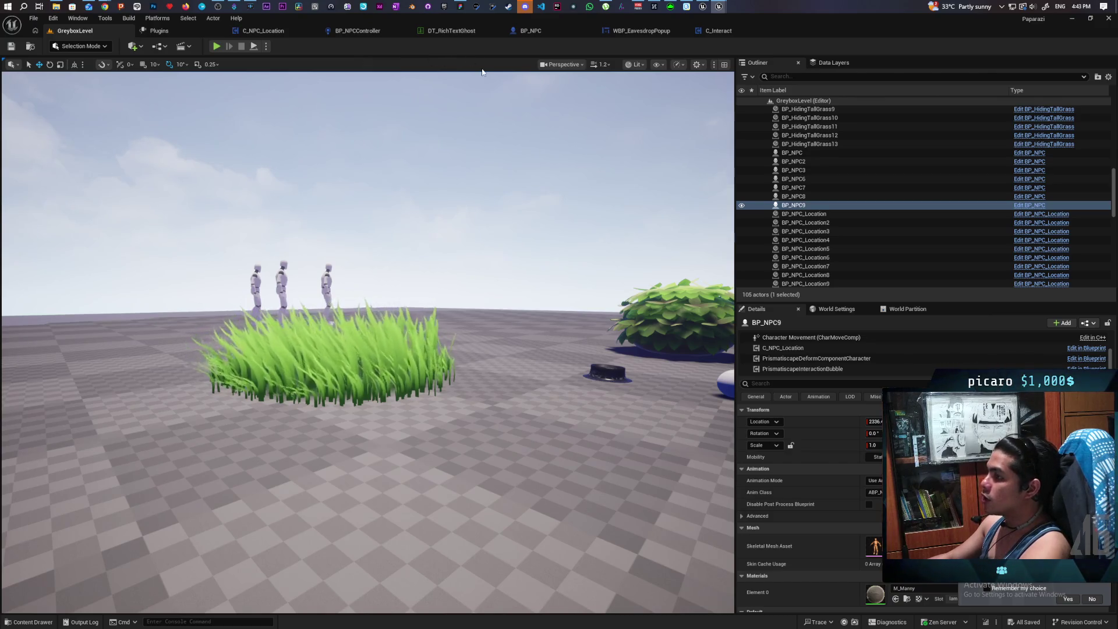
Review the C_Interact and WBP_EavesdropPopup graphs, then open Parse Animated Text in BFL_AnimatedText
click(717, 32)
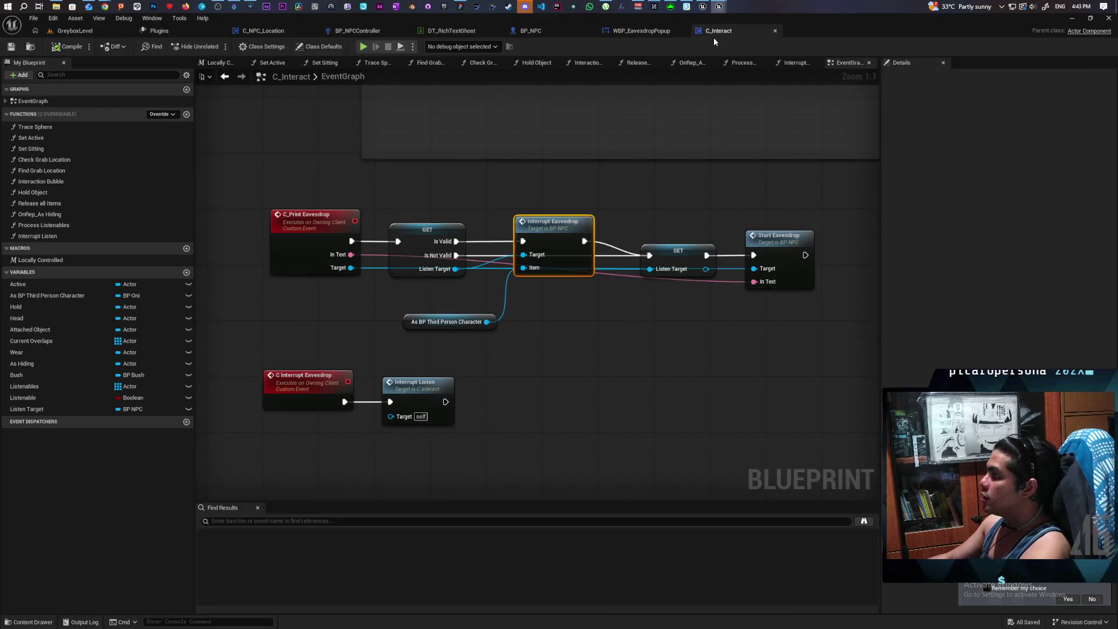
click(638, 31)
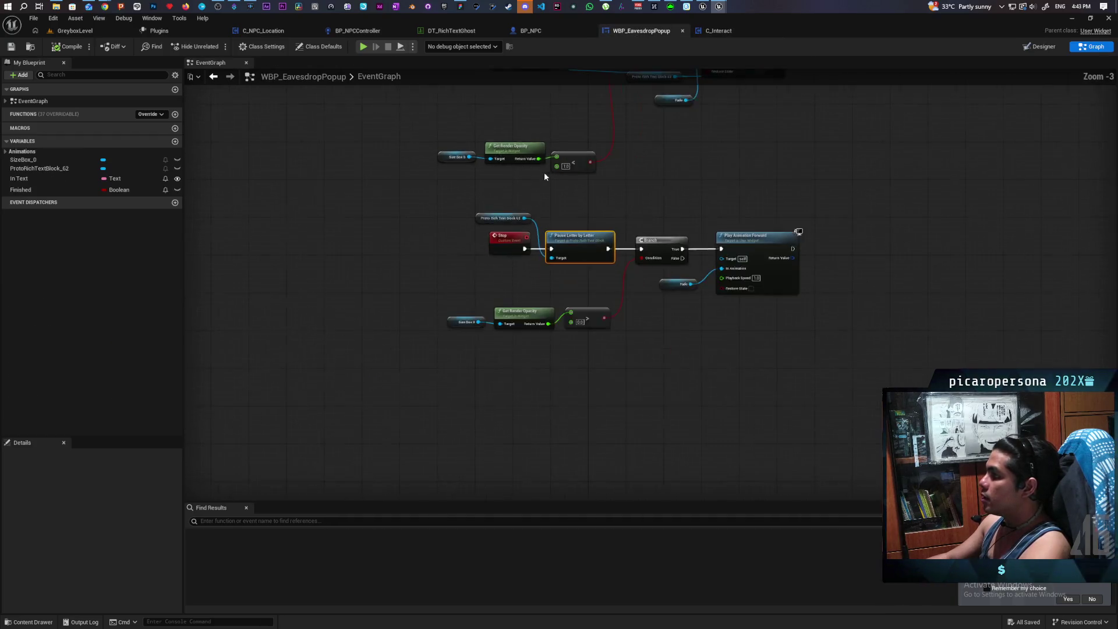
scroll(537, 271, up, 3)
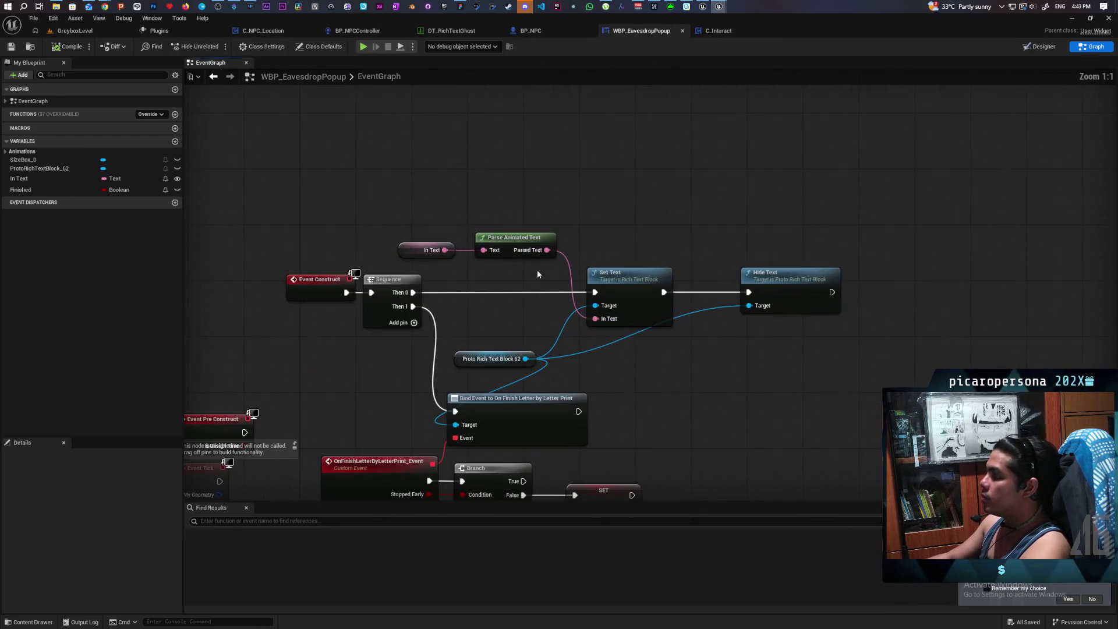
double_click(507, 245)
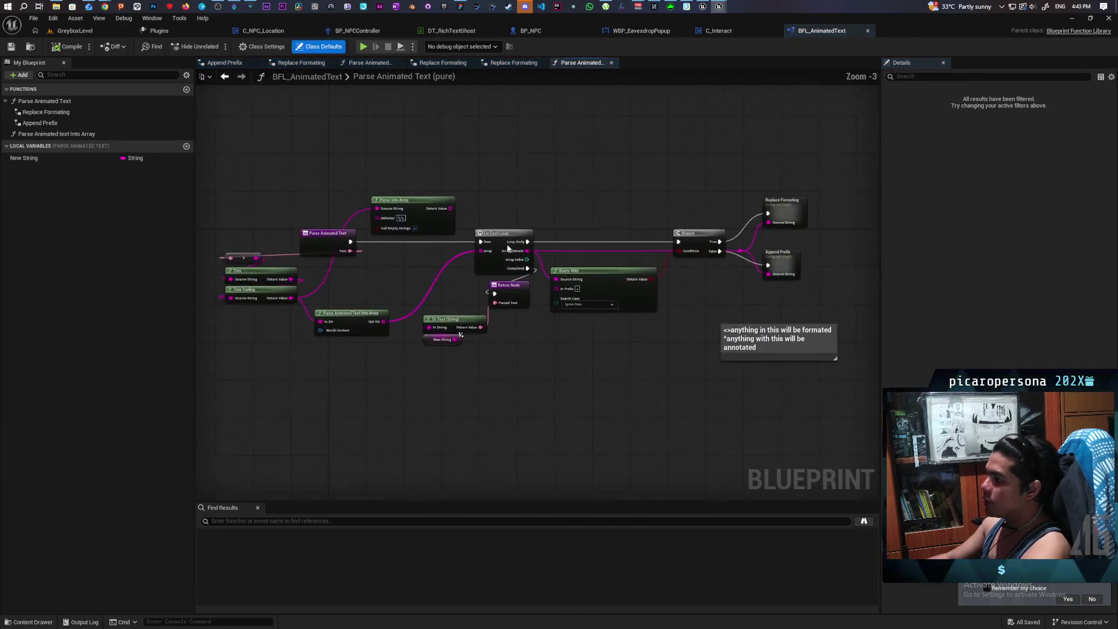
Box-select every node plus the comment in the Parse Animated Text graph
mouse_move(320, 159)
mouse_down()
mouse_move(757, 366)
mouse_move(861, 387)
mouse_up()
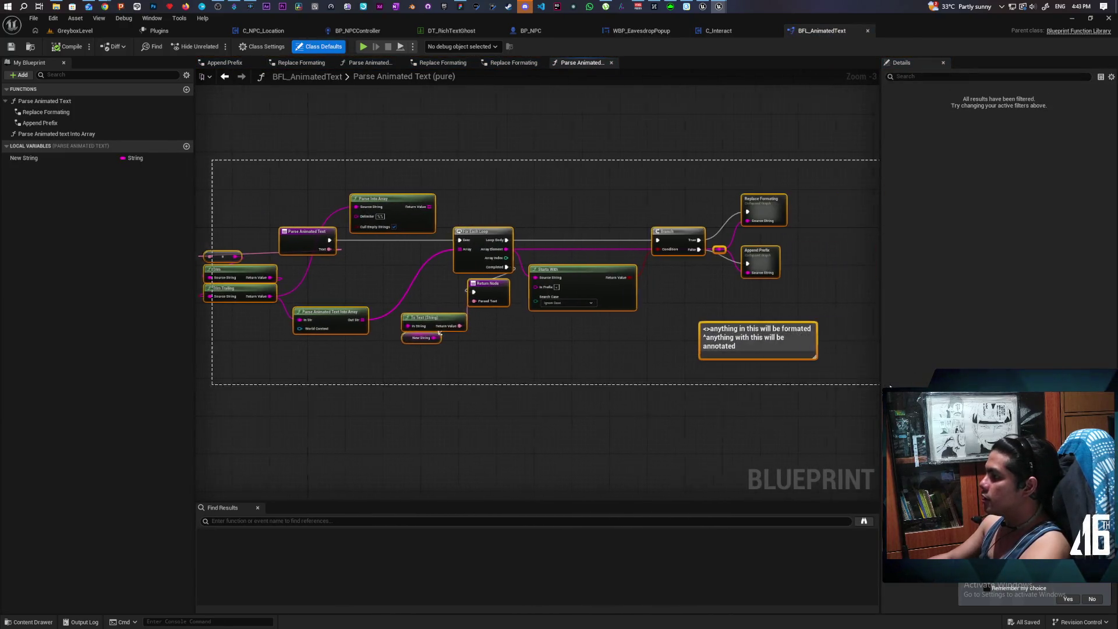
click(686, 395)
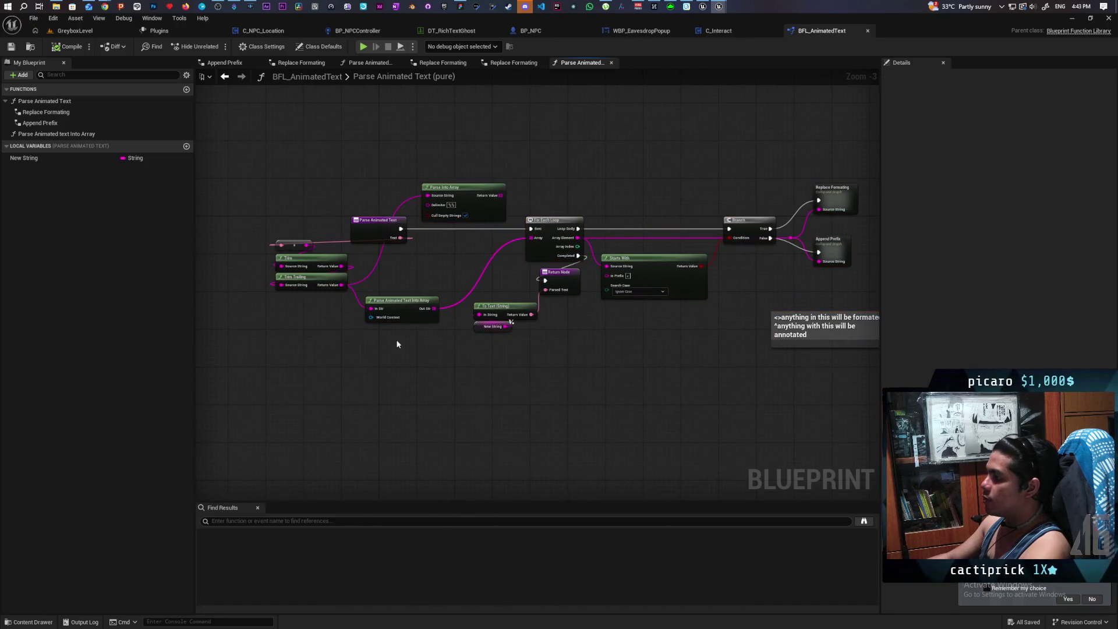
mouse_move(271, 185)
mouse_down()
mouse_move(874, 387)
mouse_move(696, 401)
mouse_up()
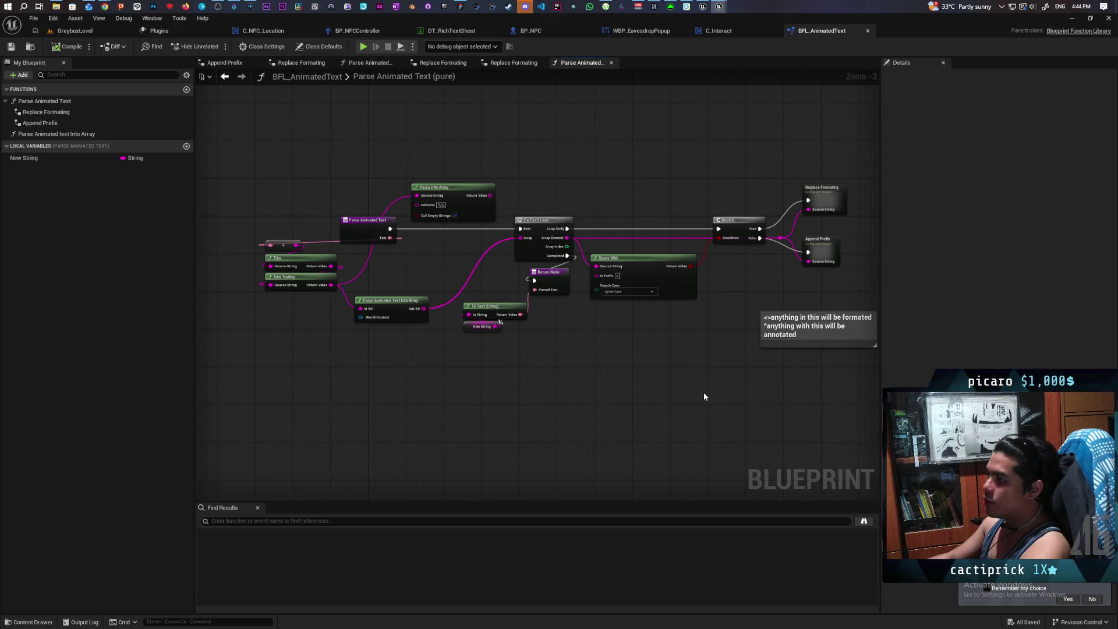
mouse_move(263, 167)
mouse_down()
mouse_move(676, 367)
mouse_move(850, 409)
mouse_up()
scroll(757, 361, up, 3)
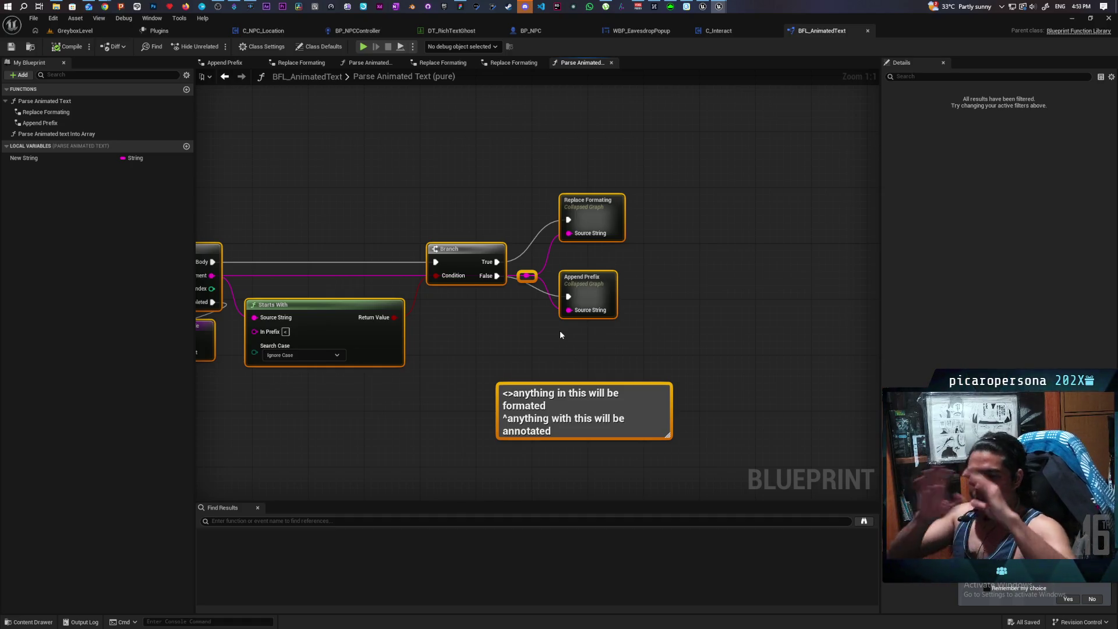
Switch to the Paparazi planning board in FigJam
click(460, 7)
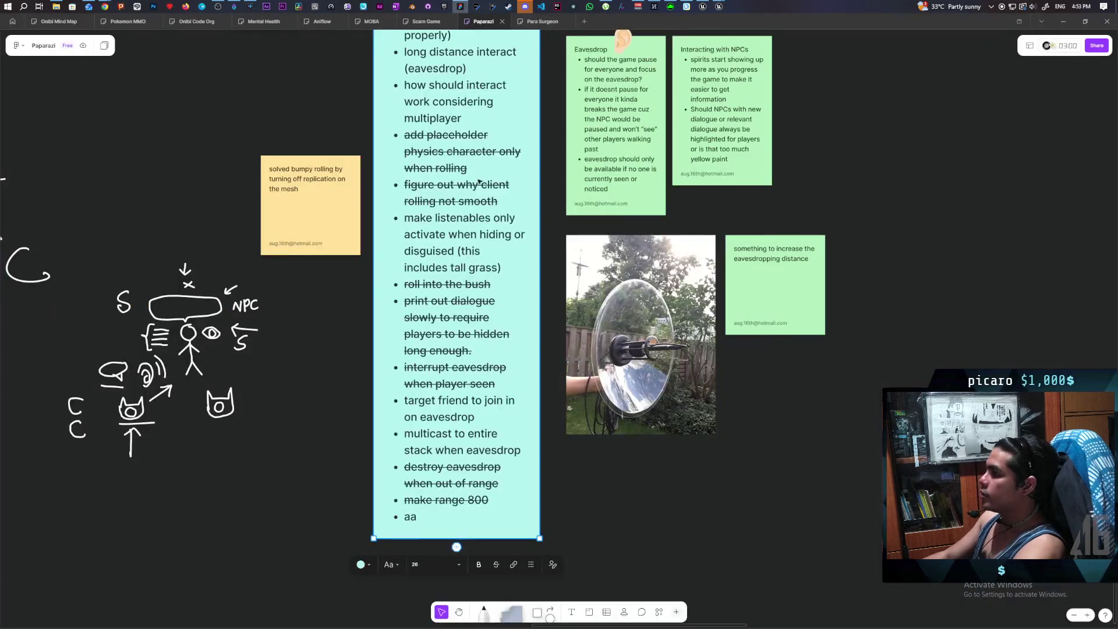
scroll(568, 262, down, 10)
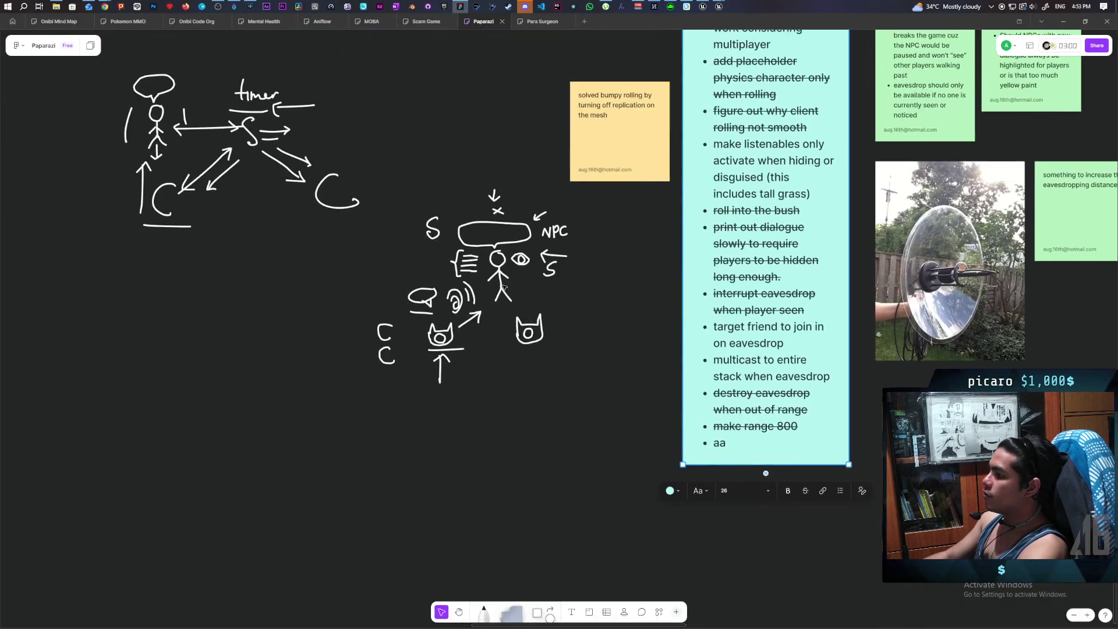
scroll(569, 261, left, 10)
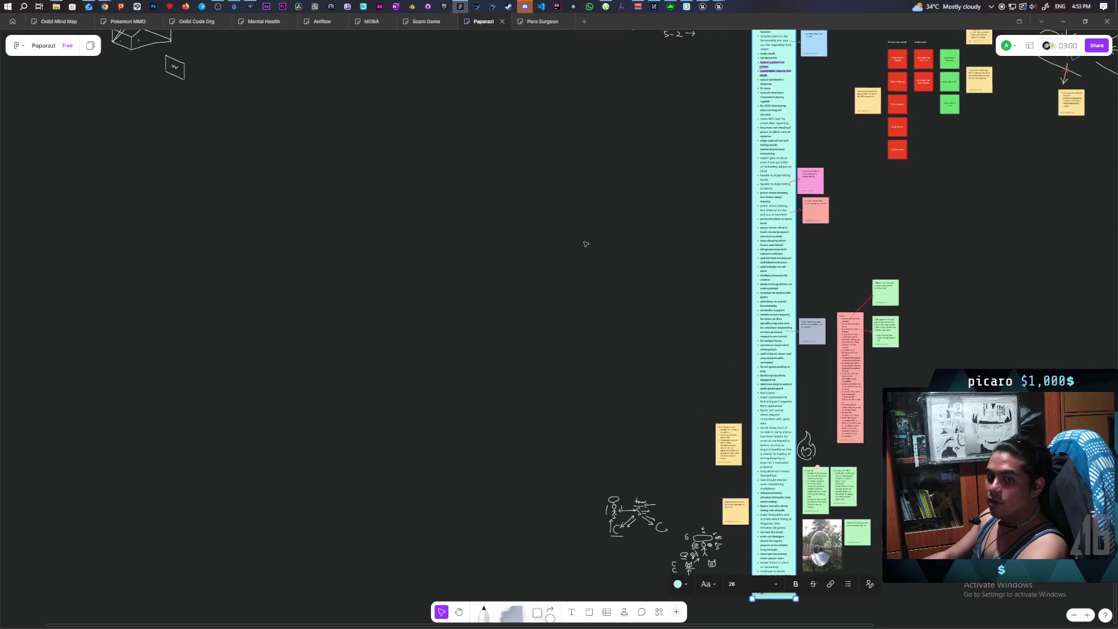
scroll(597, 354, up, 10)
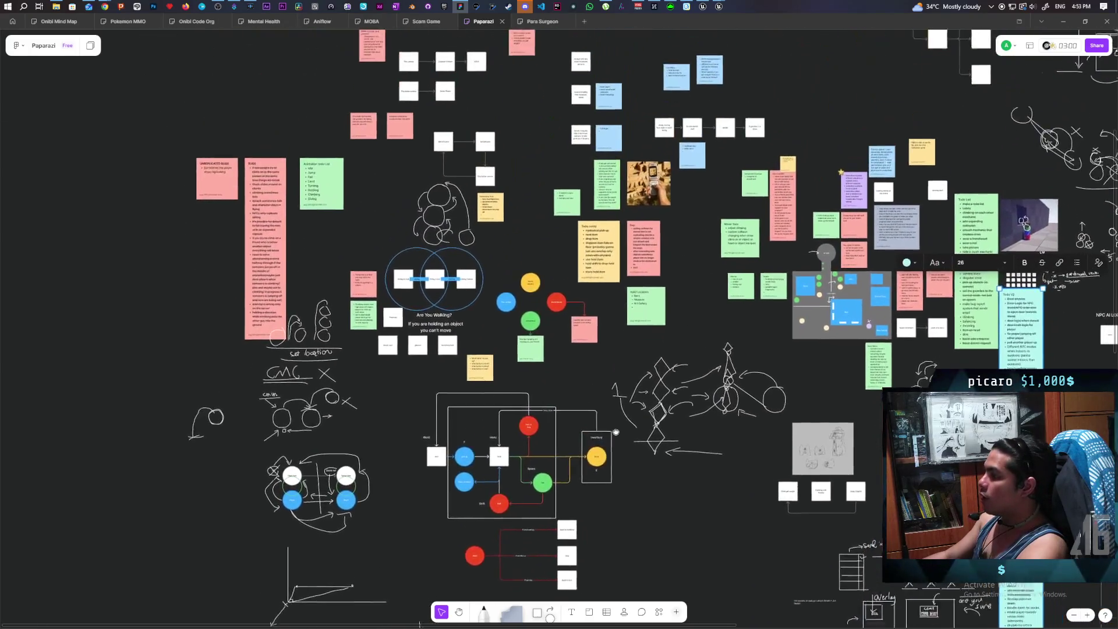
scroll(402, 402, right, 5)
scroll(402, 402, left, 5)
scroll(738, 306, down, 10)
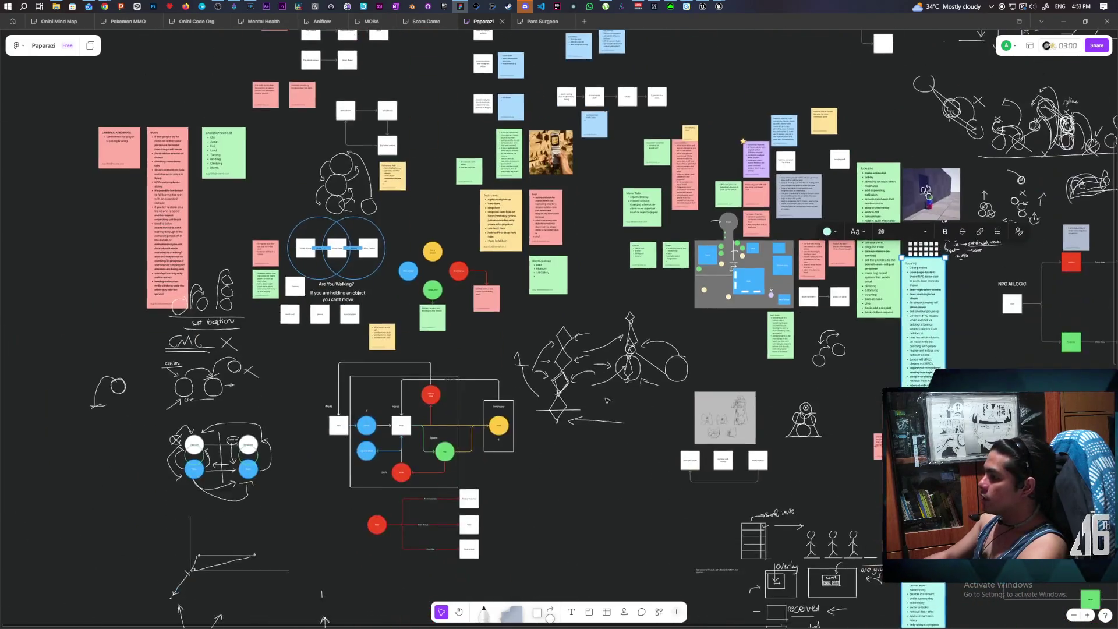
scroll(738, 307, down, 5)
scroll(711, 324, up, 4)
scroll(711, 325, right, 10)
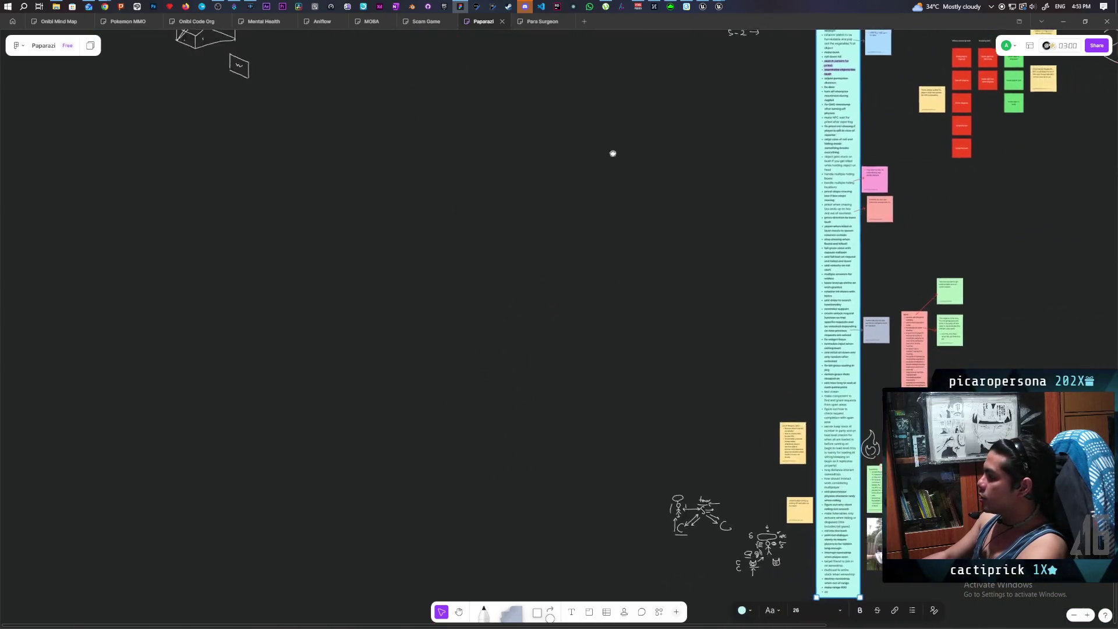
scroll(348, 291, up, 3)
scroll(349, 292, right, 4)
scroll(494, 386, left, 12)
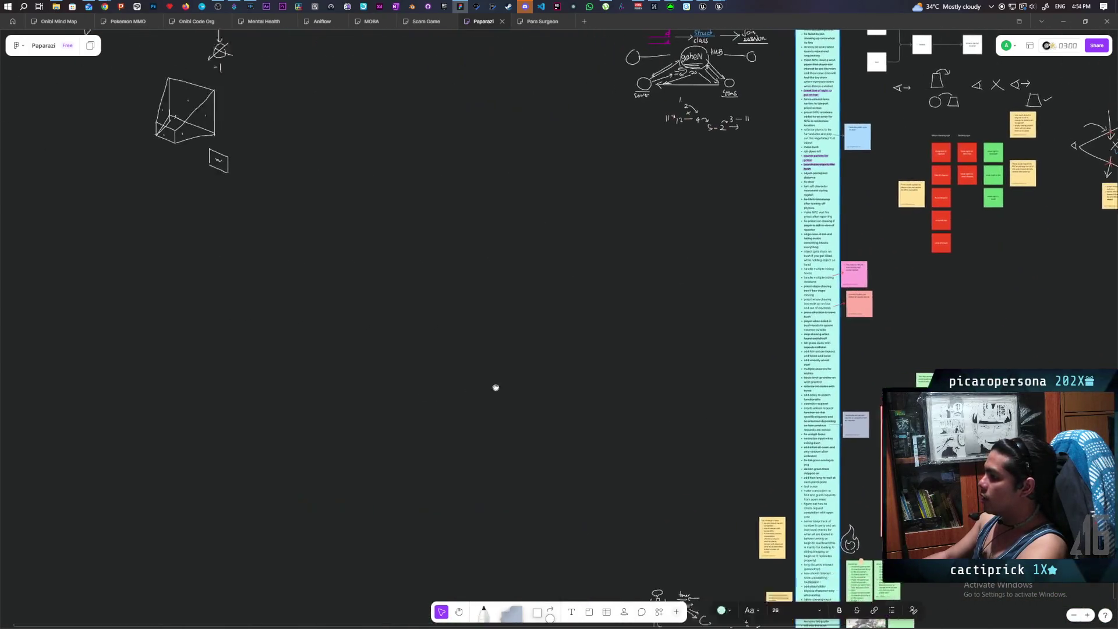
ctrl+scroll(660, 252, up, 2)
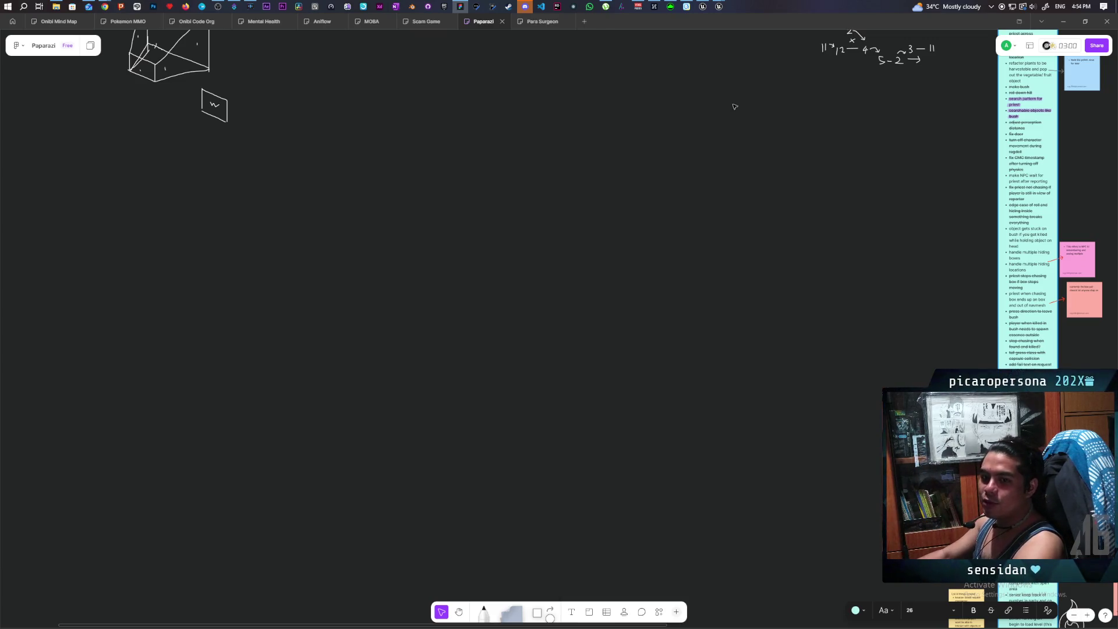
right_click(848, 200)
click(864, 157)
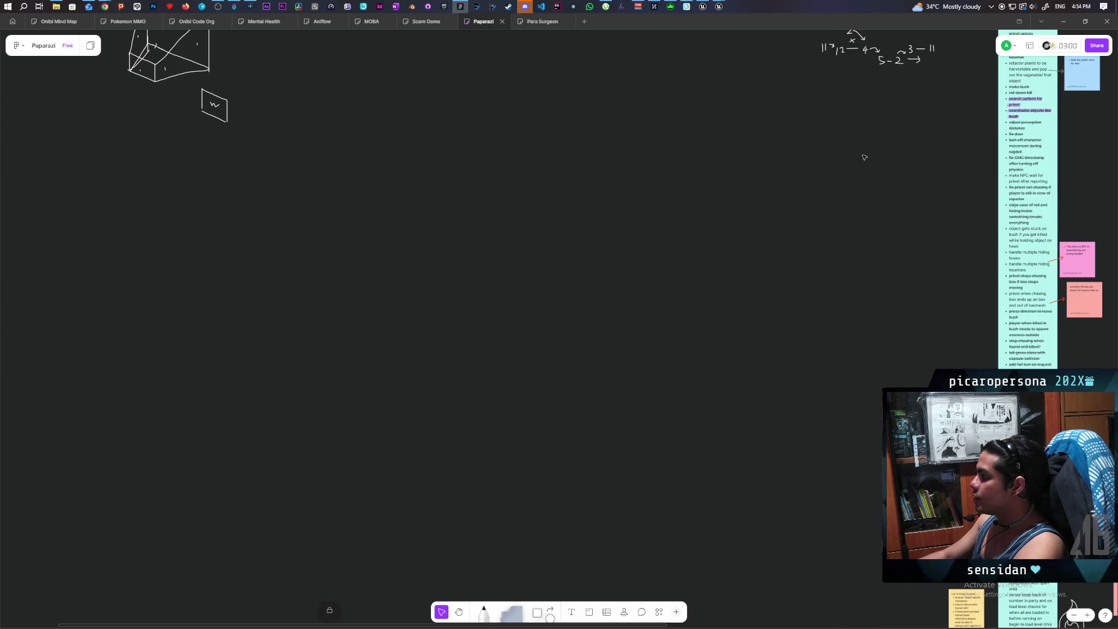
mouse_move(864, 157)
mouse_down()
mouse_move(683, 202)
mouse_move(692, 163)
mouse_up()
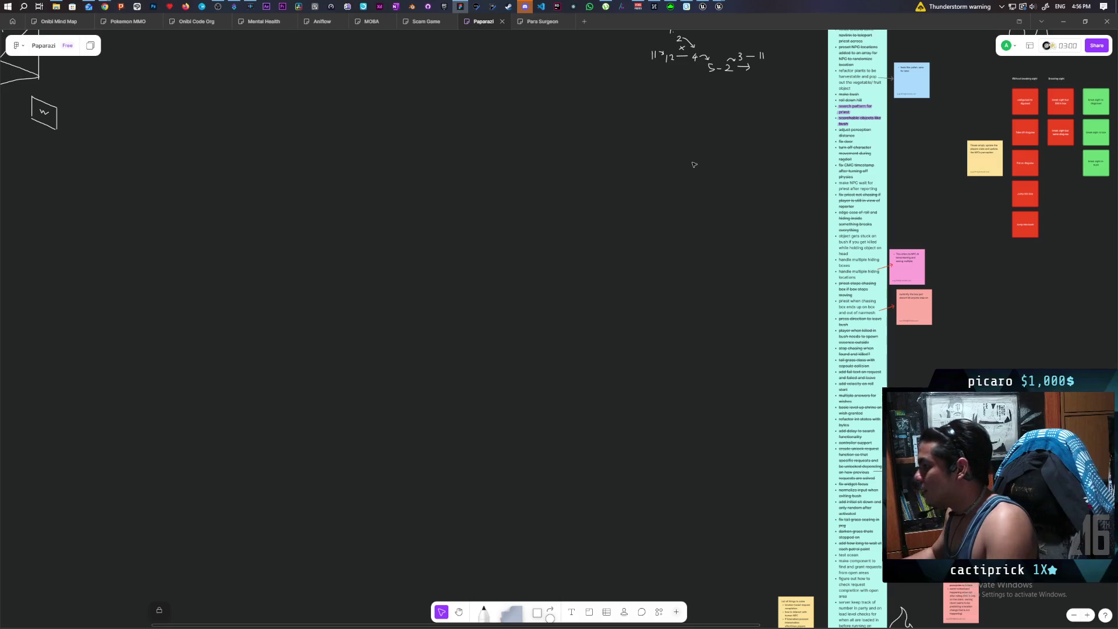
Pan the FigJam board to the flowchart, then bring up the PCG Spline Chrome window with a new tab
mouse_move(694, 165)
mouse_down()
mouse_move(421, 317)
mouse_move(262, 334)
mouse_move(228, 429)
mouse_move(265, 439)
mouse_move(263, 532)
mouse_up()
scroll(262, 531, up, 3)
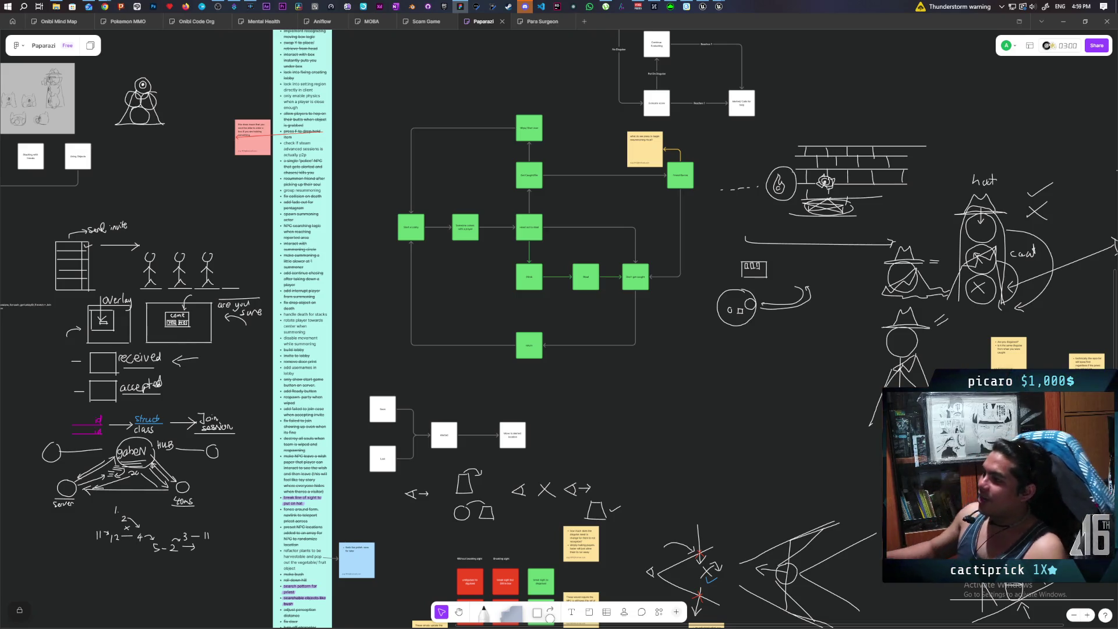
click(104, 6)
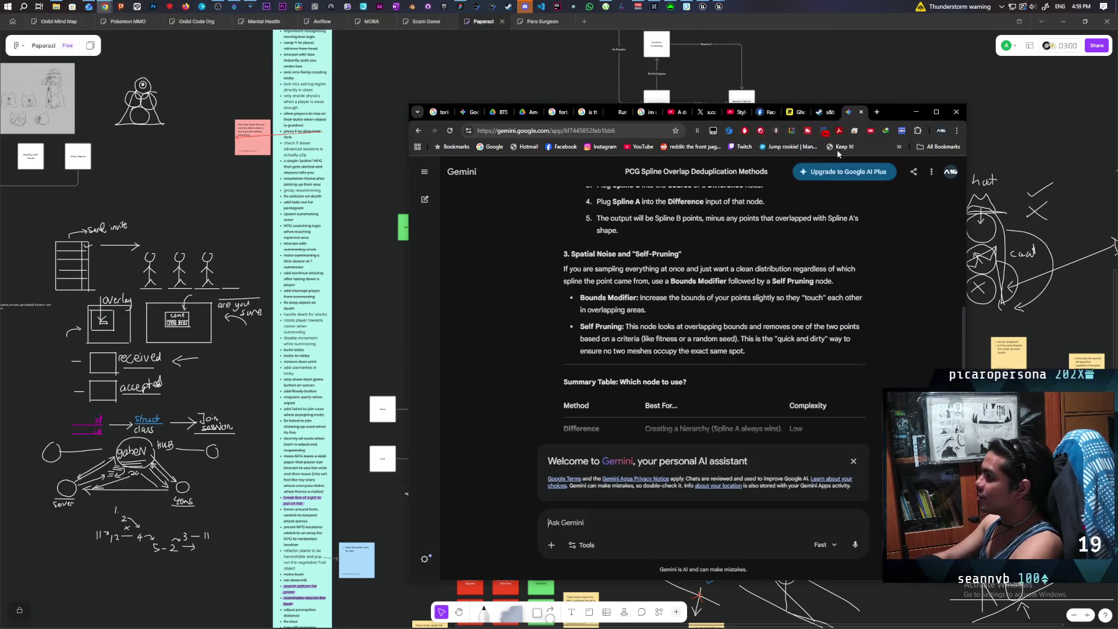
click(657, 51)
click(877, 112)
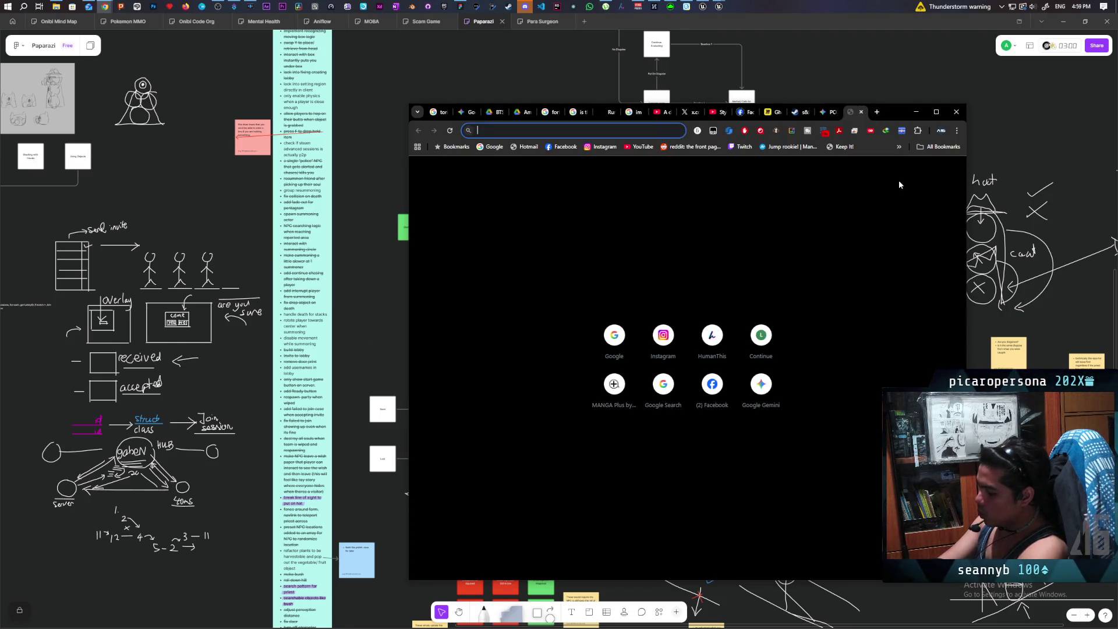
Search the web for 'genshin aurora'
text(gens)
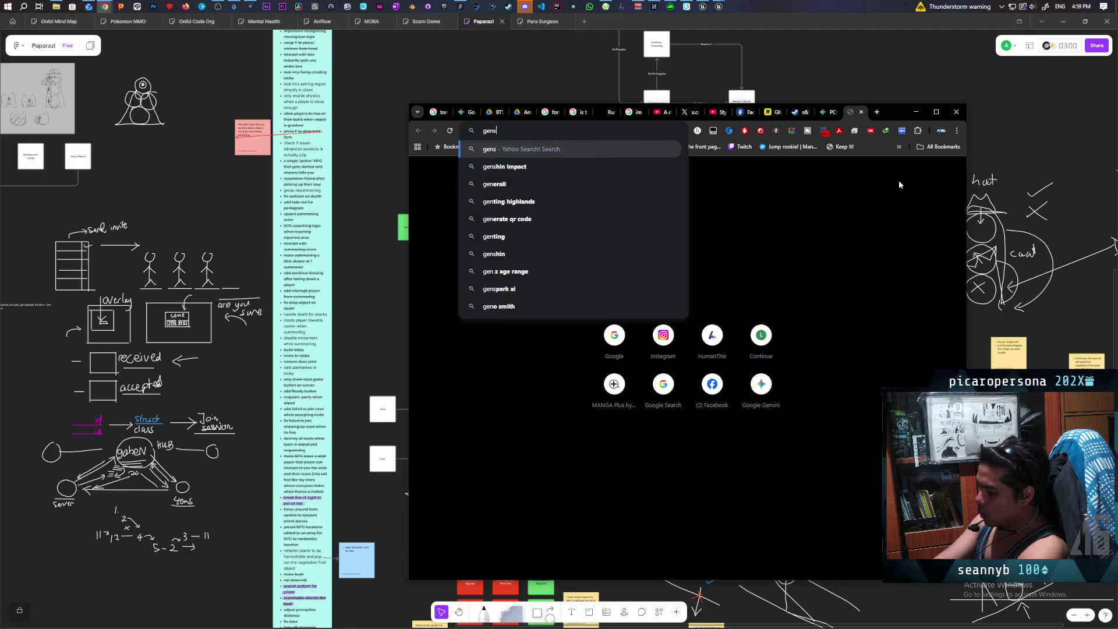
text(hin aurora)
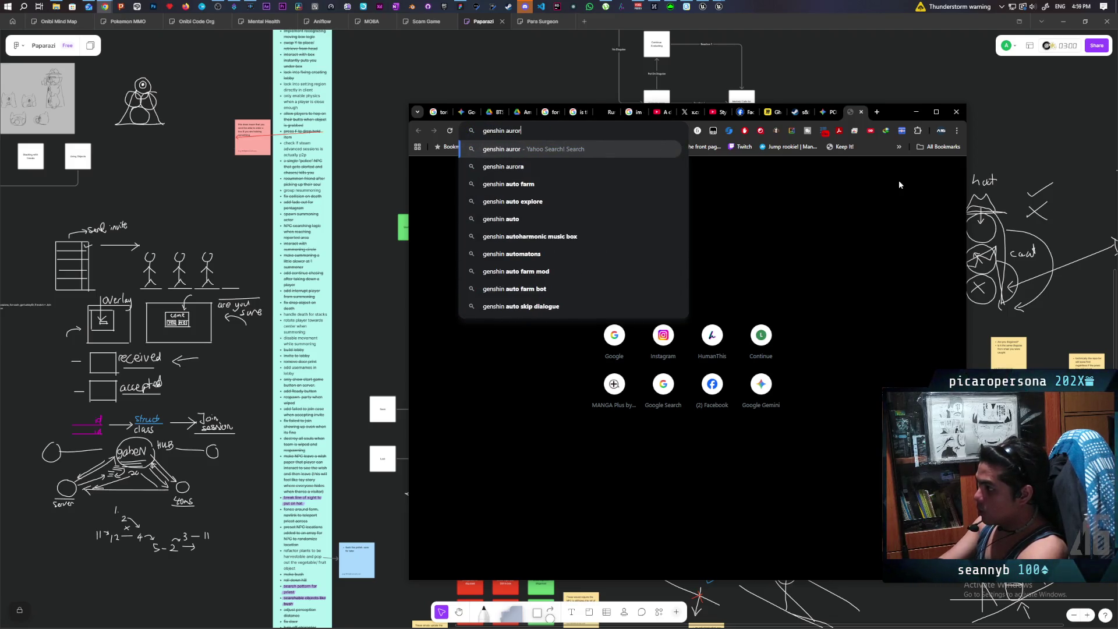
key(Return)
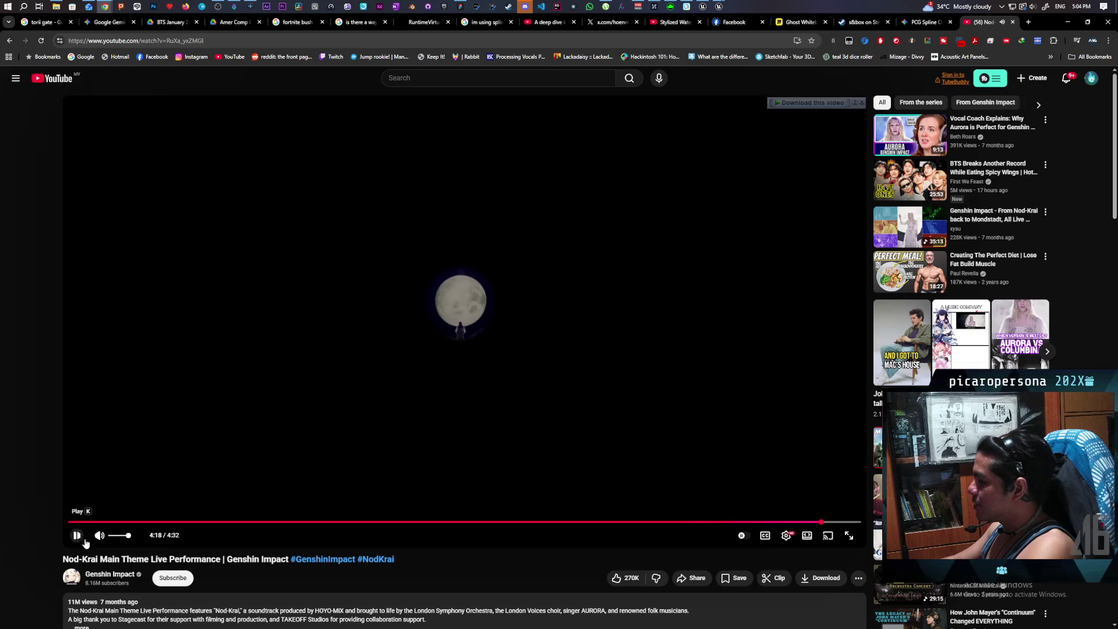
Replace the YouTube address with the Onibi Steam store URL and load it
click(771, 42)
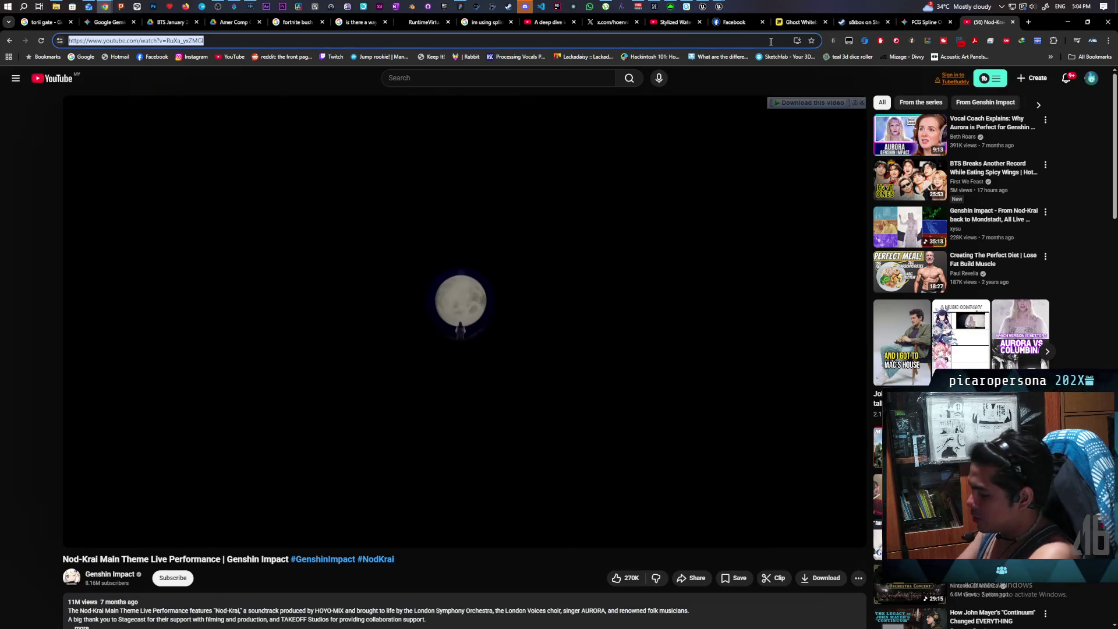
text(oni)
key(Return)
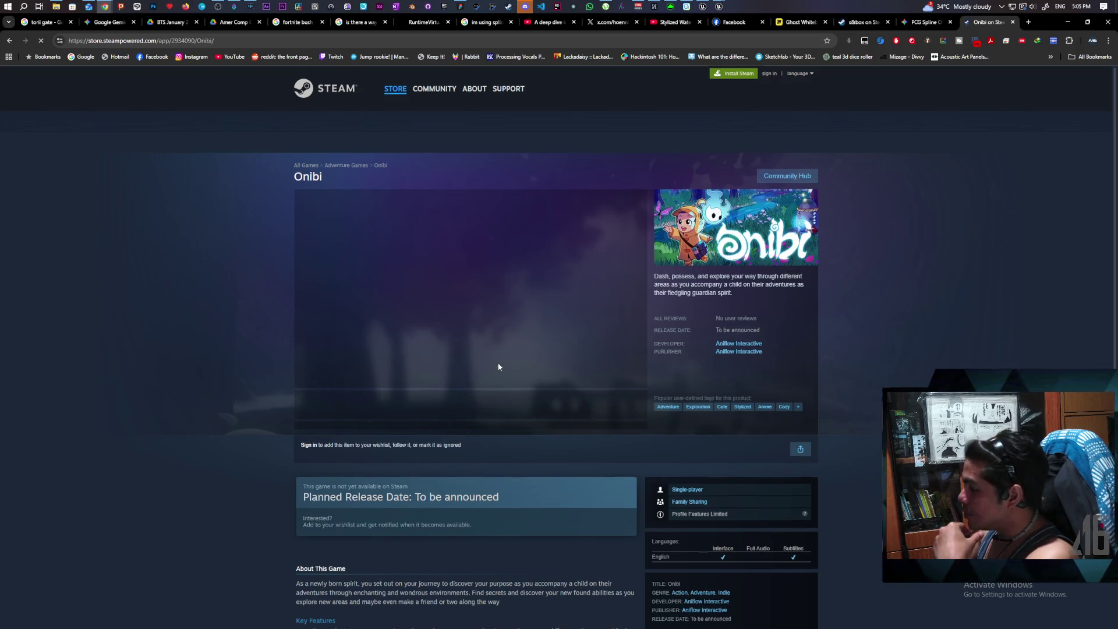
scroll(474, 349, down, 4)
scroll(453, 245, up, 3)
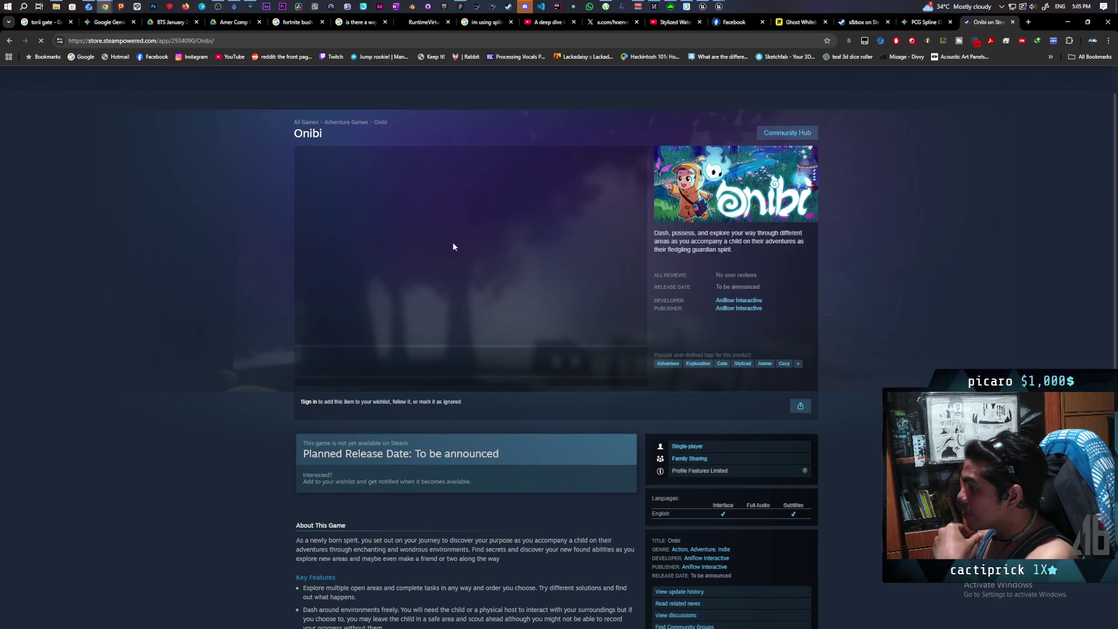
scroll(453, 246, up, 1)
scroll(538, 324, down, 7)
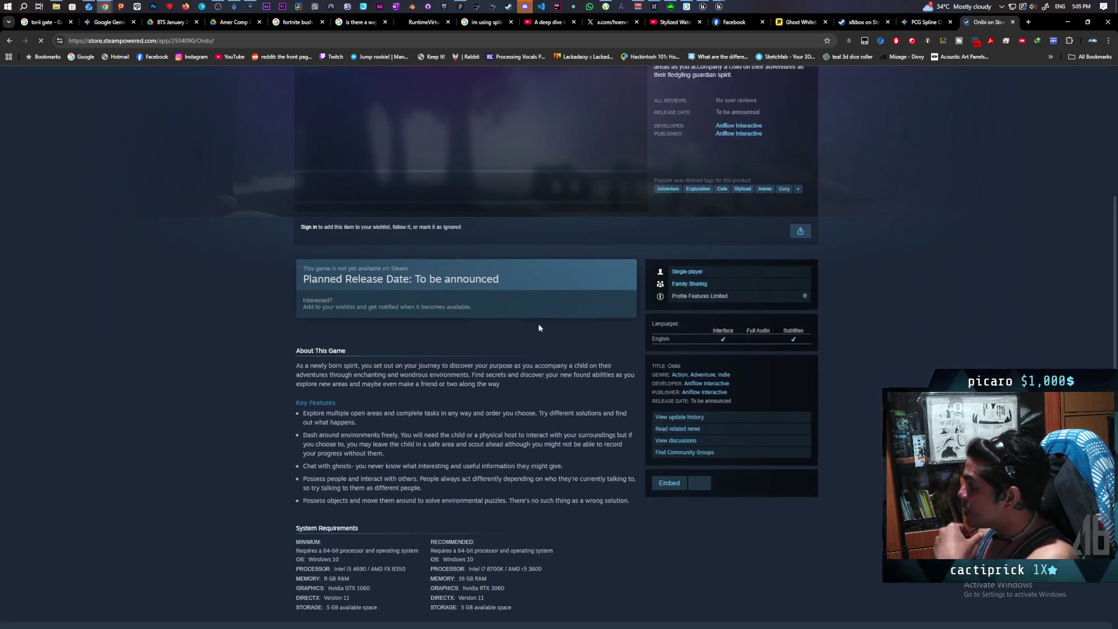
scroll(481, 303, up, 4)
scroll(481, 305, up, 2)
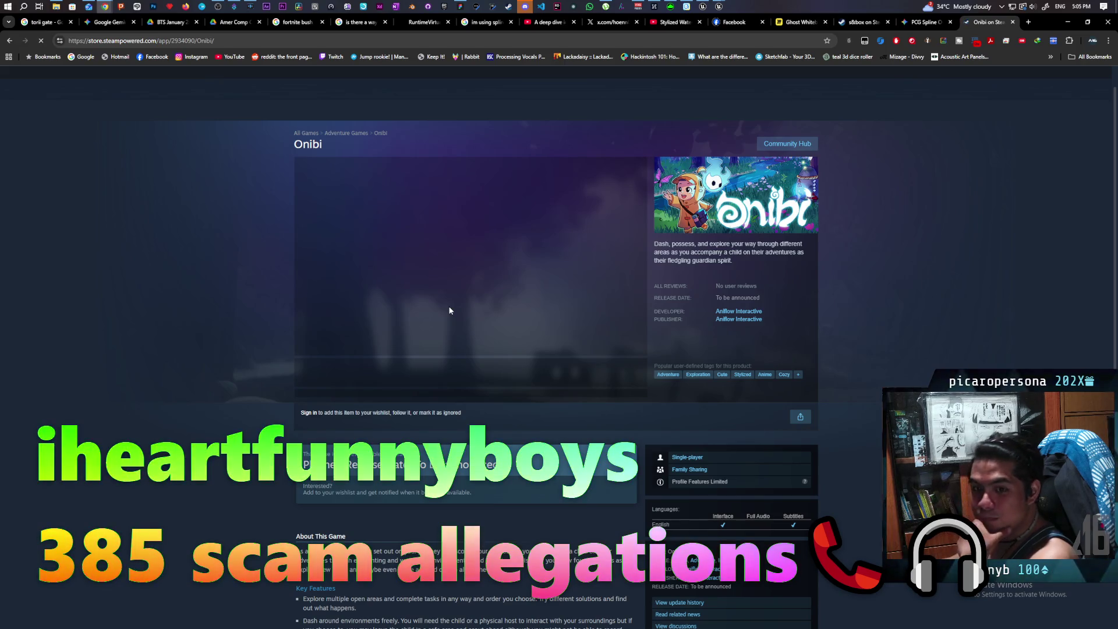
scroll(449, 310, down, 6)
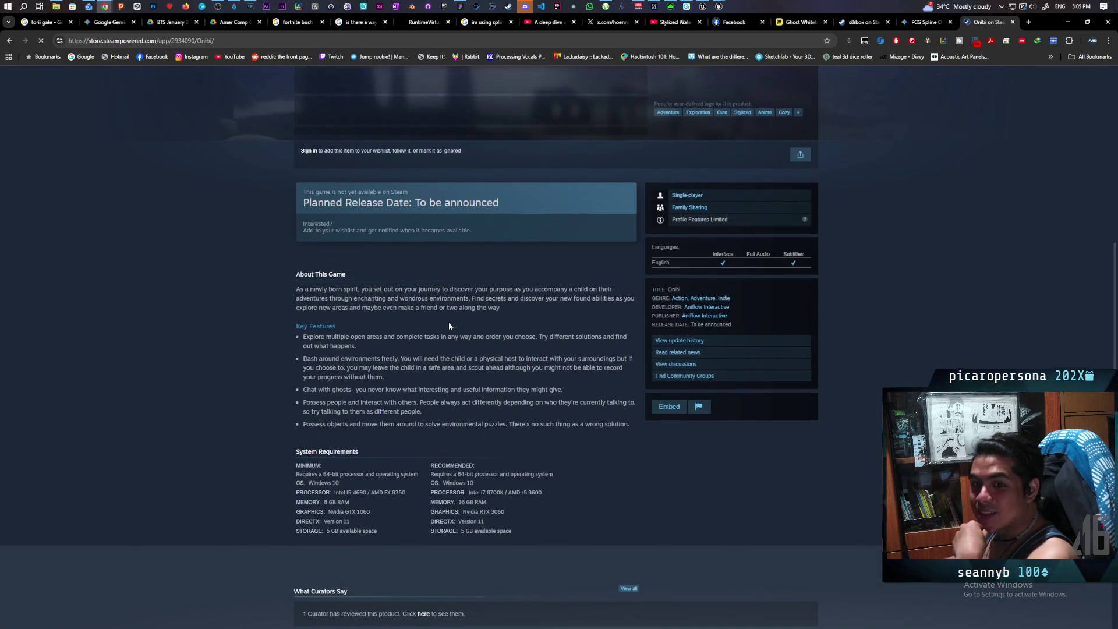
scroll(449, 325, up, 6)
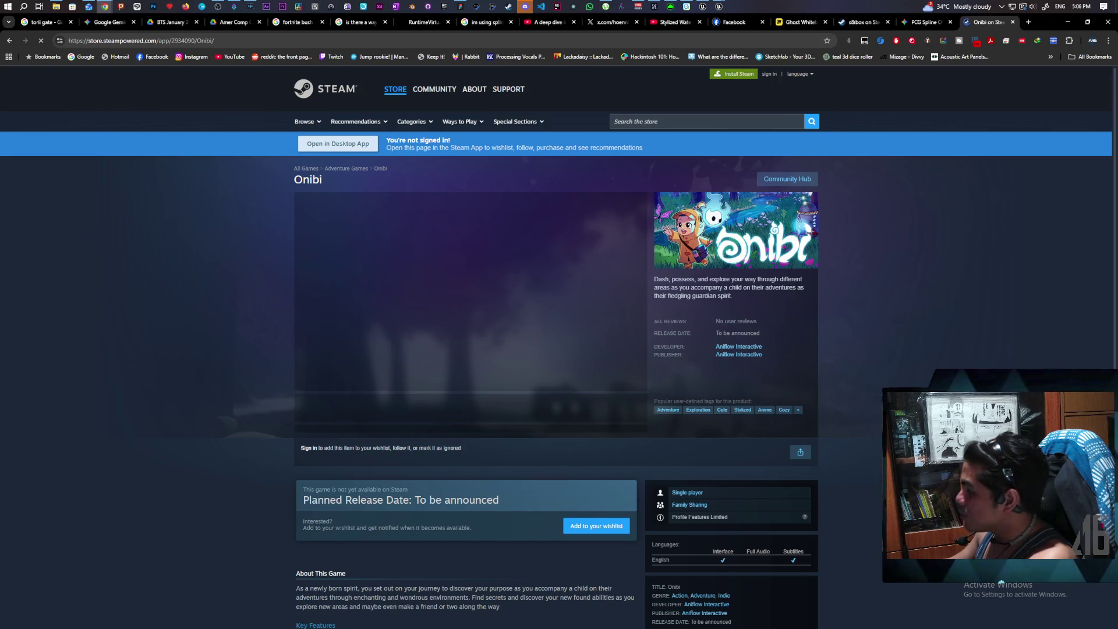
Close the PCG Spline Gemini tab and reload the Onibi store page
scroll(510, 413, down, 3)
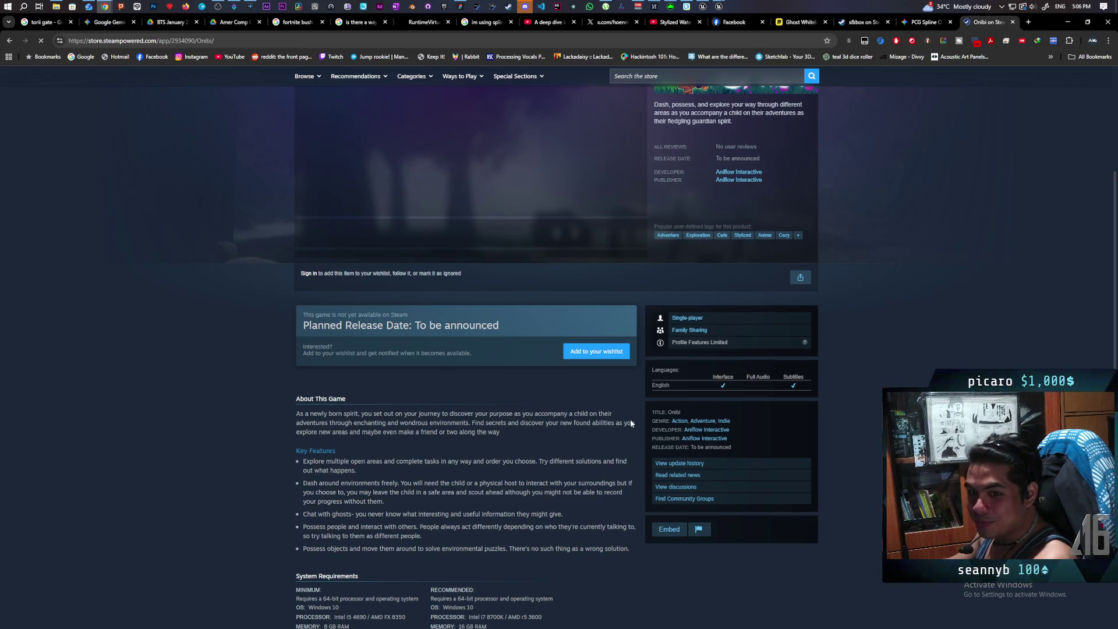
scroll(485, 434, up, 3)
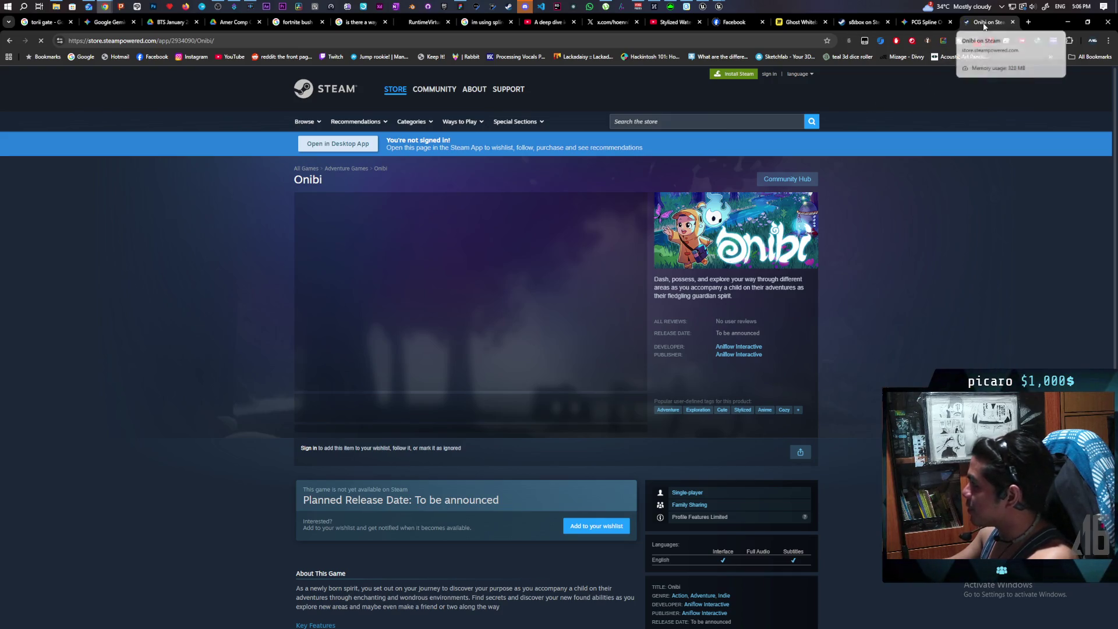
middle_click(926, 25)
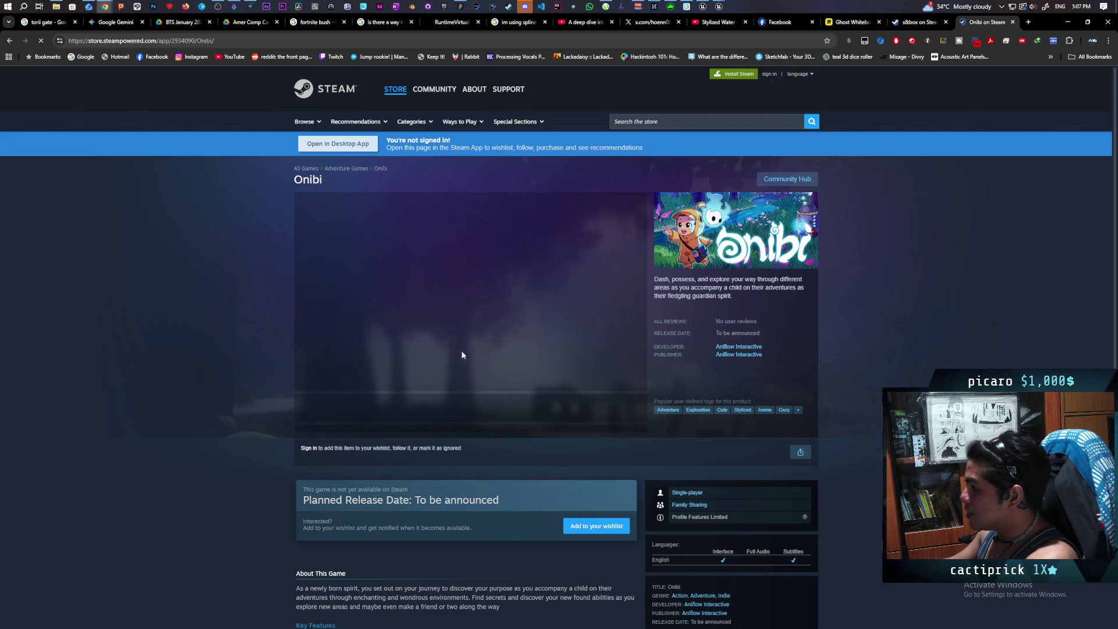
right_click(116, 233)
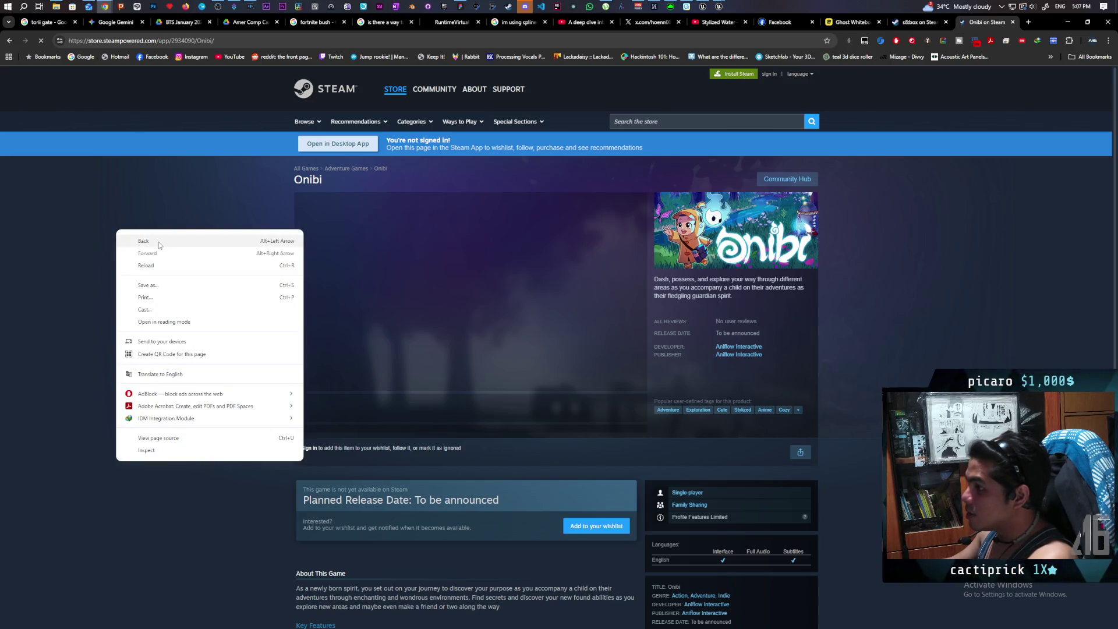
click(155, 268)
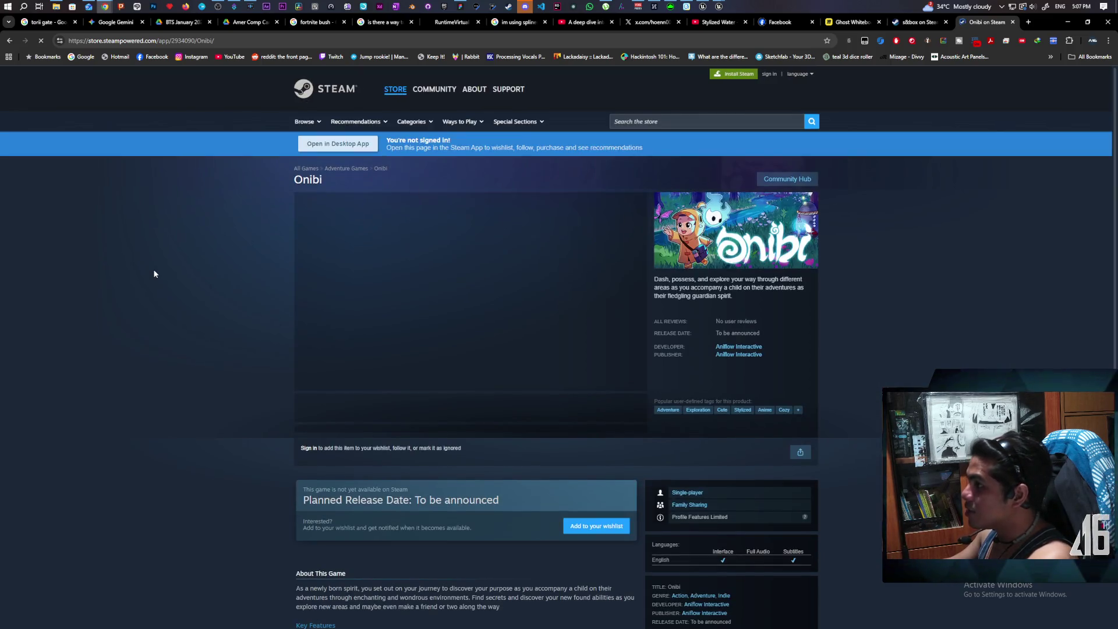
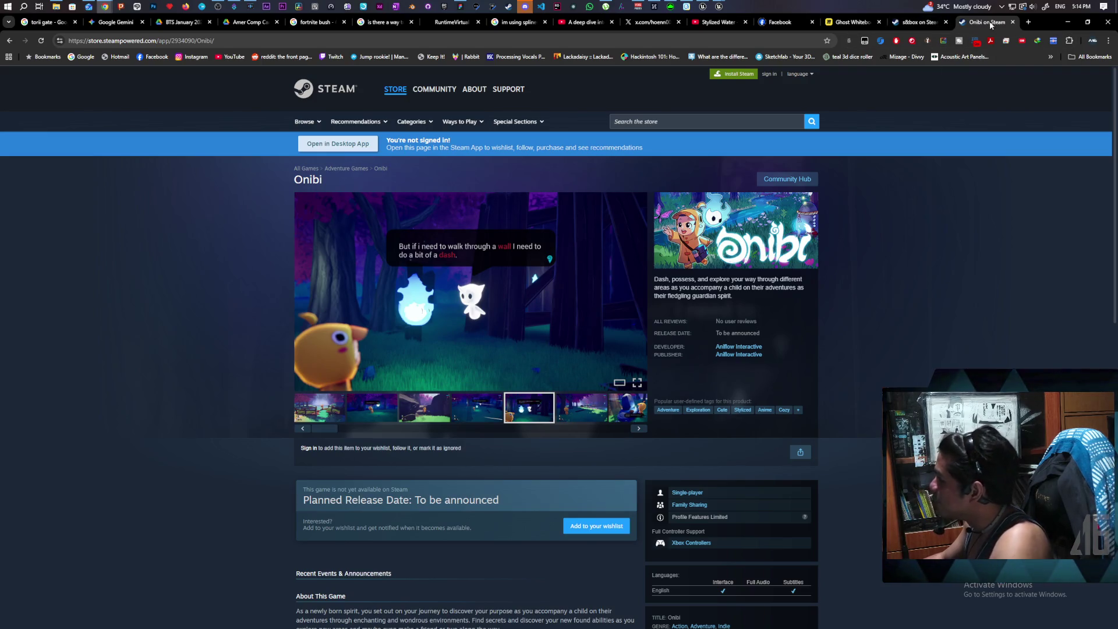
Close the Onibi tab and scroll through the s&box store page, returning to the top
click(1012, 22)
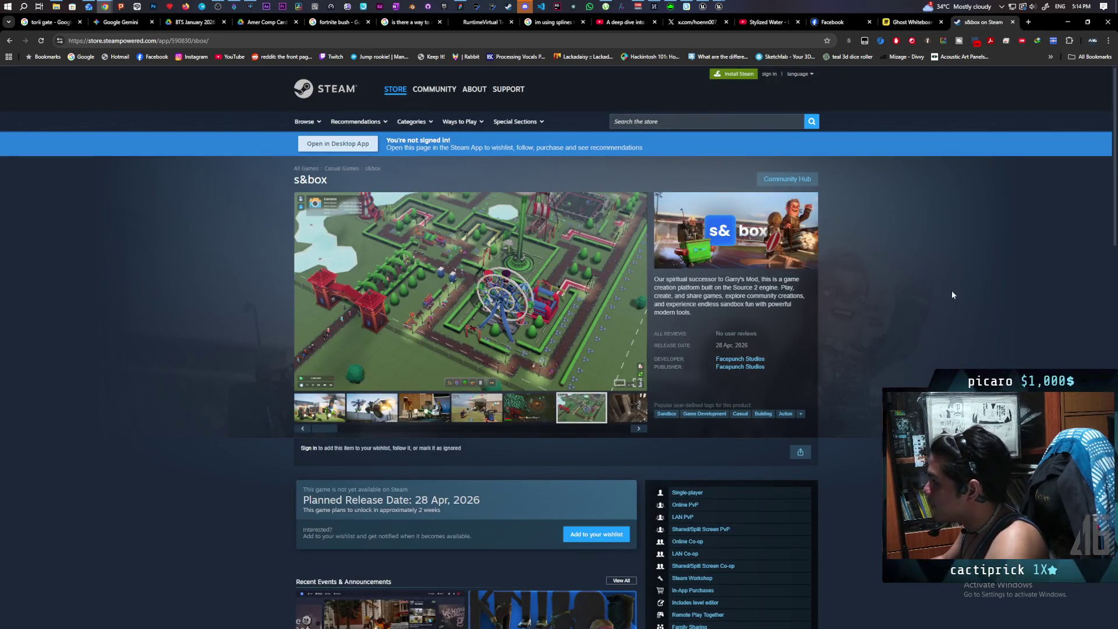
scroll(880, 339, down, 2)
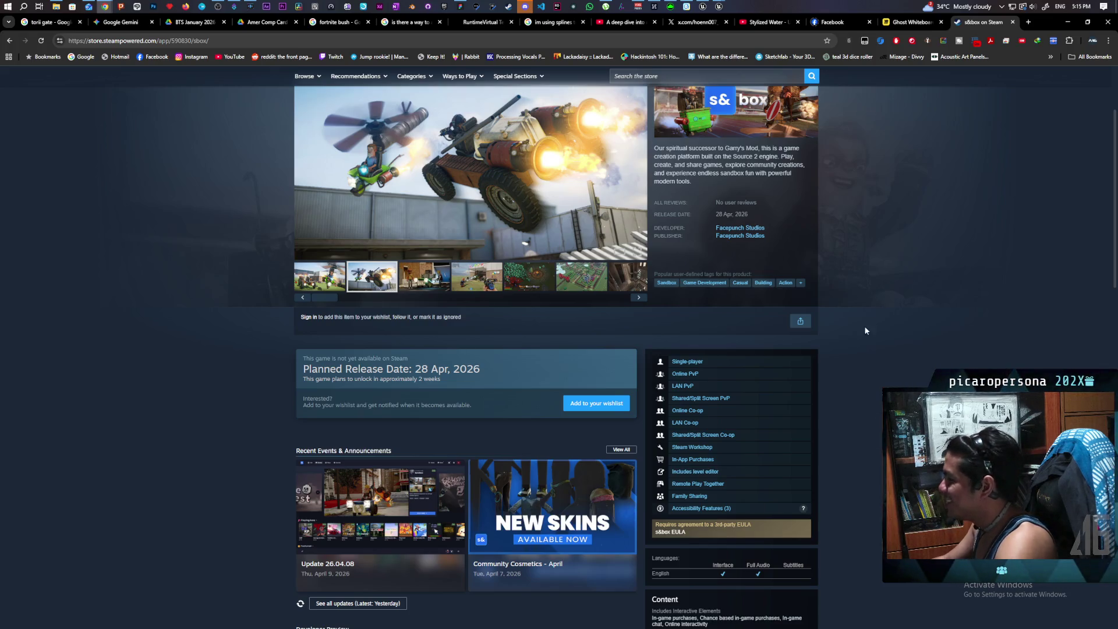
scroll(904, 356, down, 2)
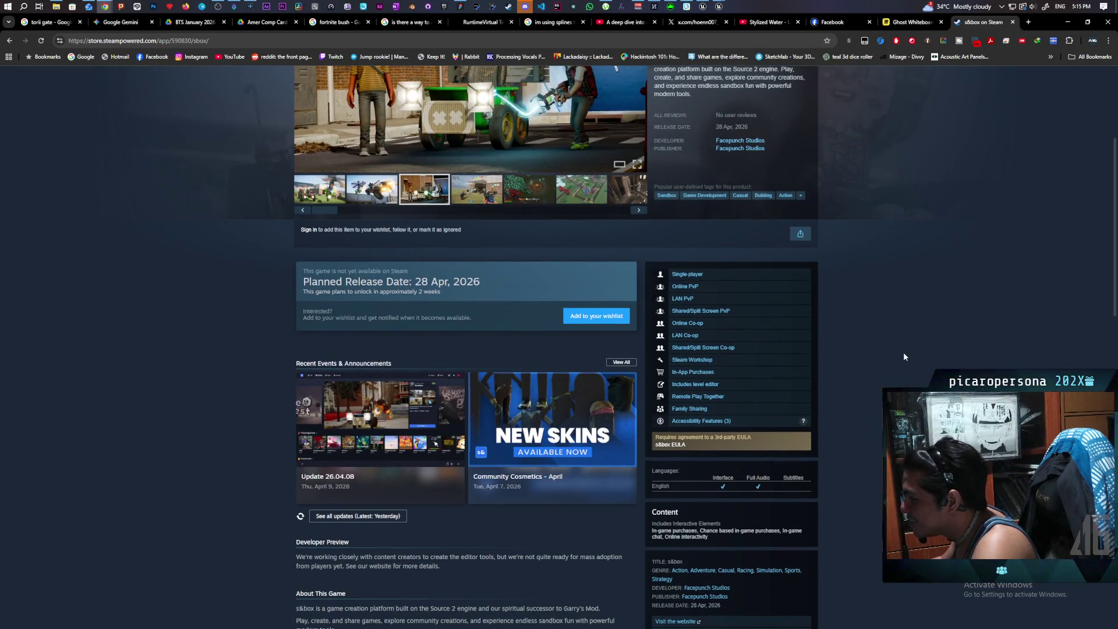
scroll(903, 352, down, 2)
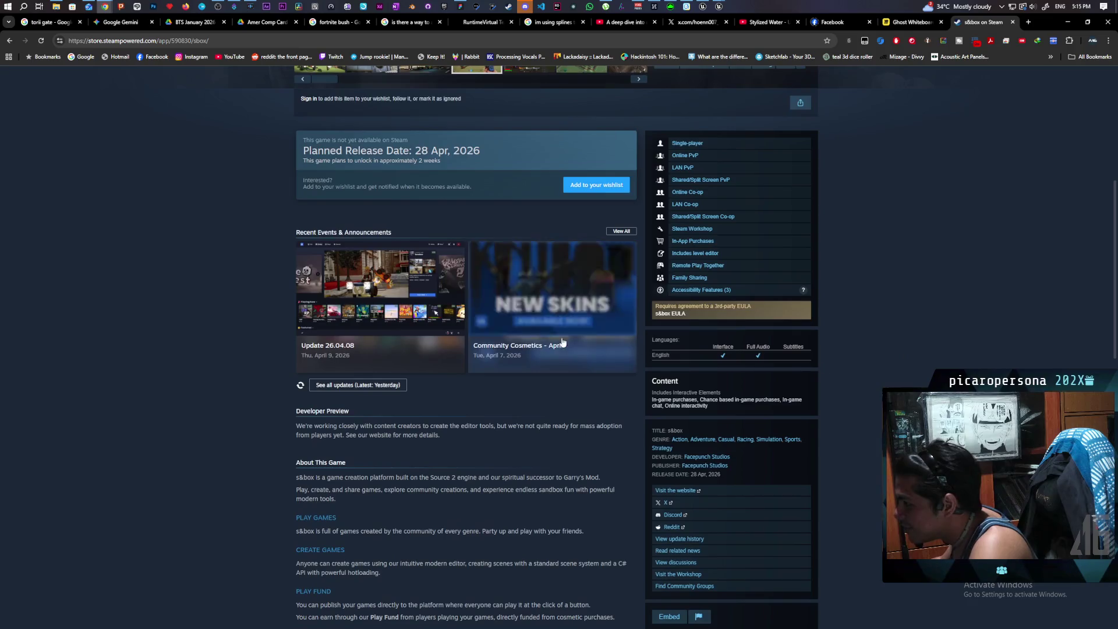
scroll(577, 414, up, 1)
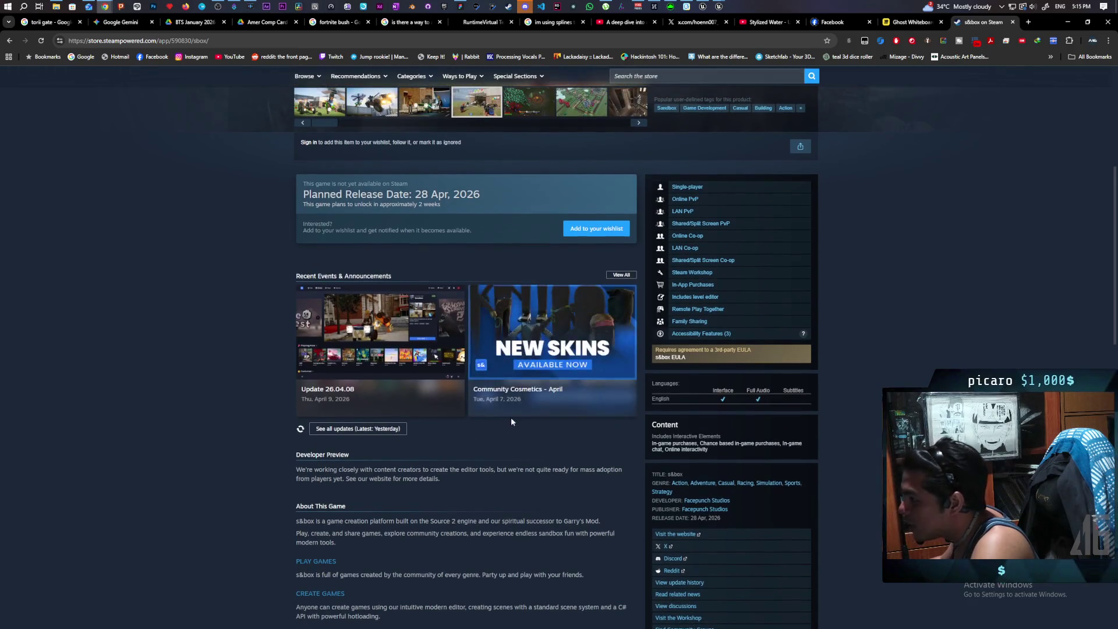
scroll(608, 421, up, 5)
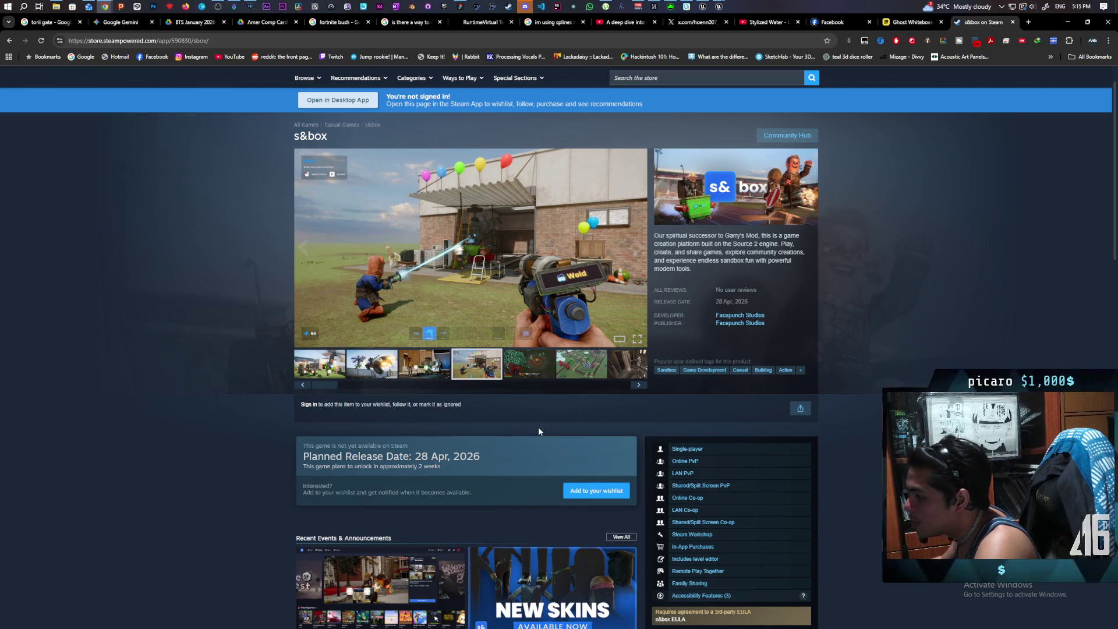
scroll(538, 426, down, 2)
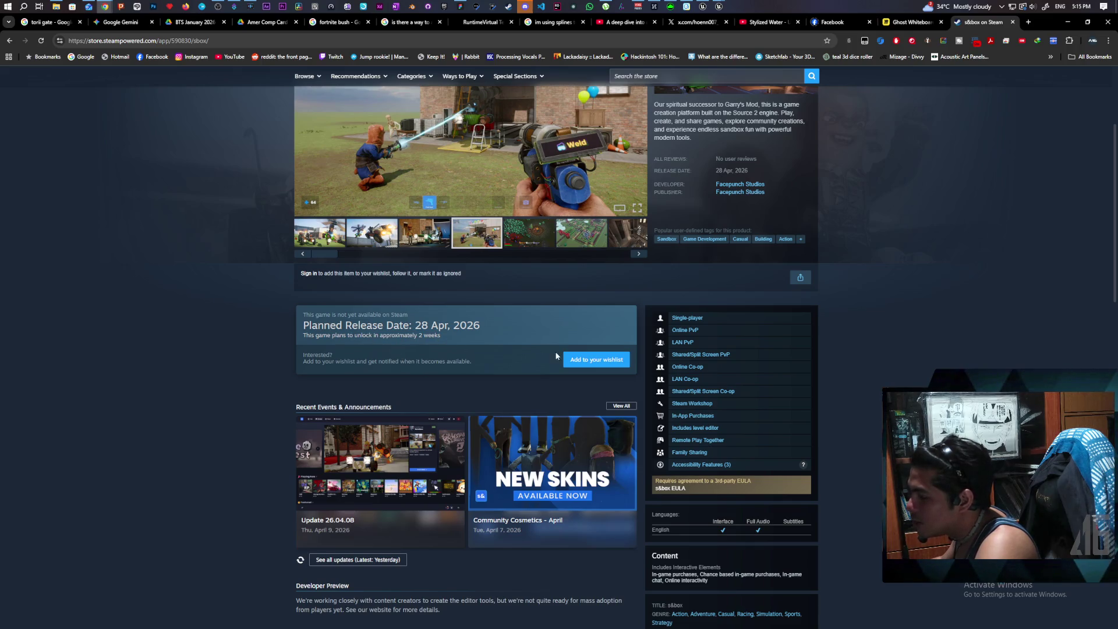
scroll(556, 357, down, 5)
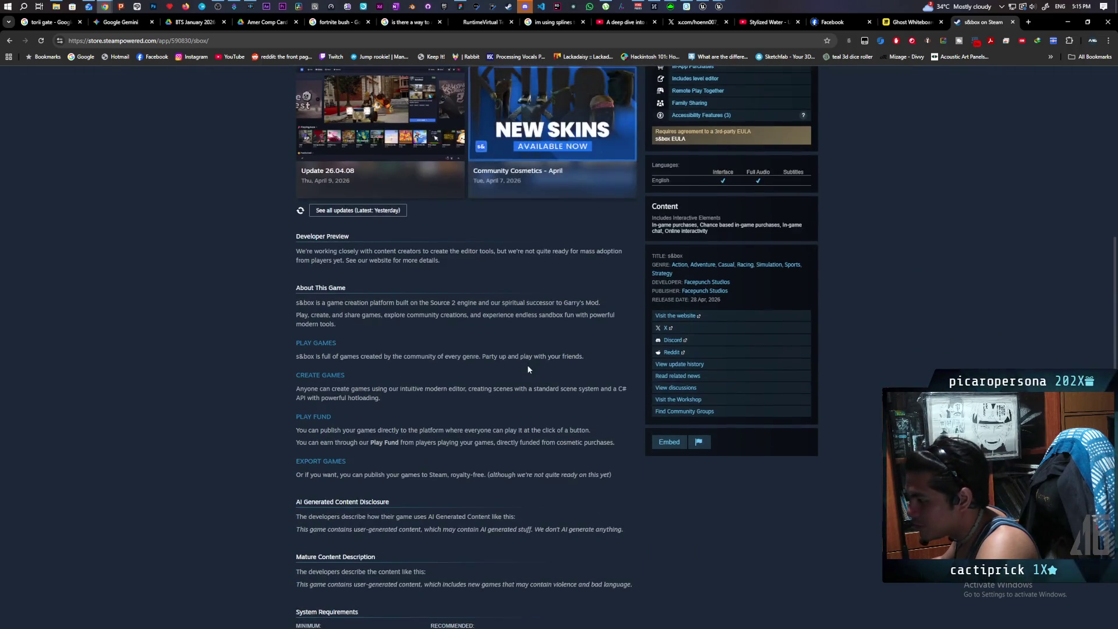
scroll(527, 370, up, 8)
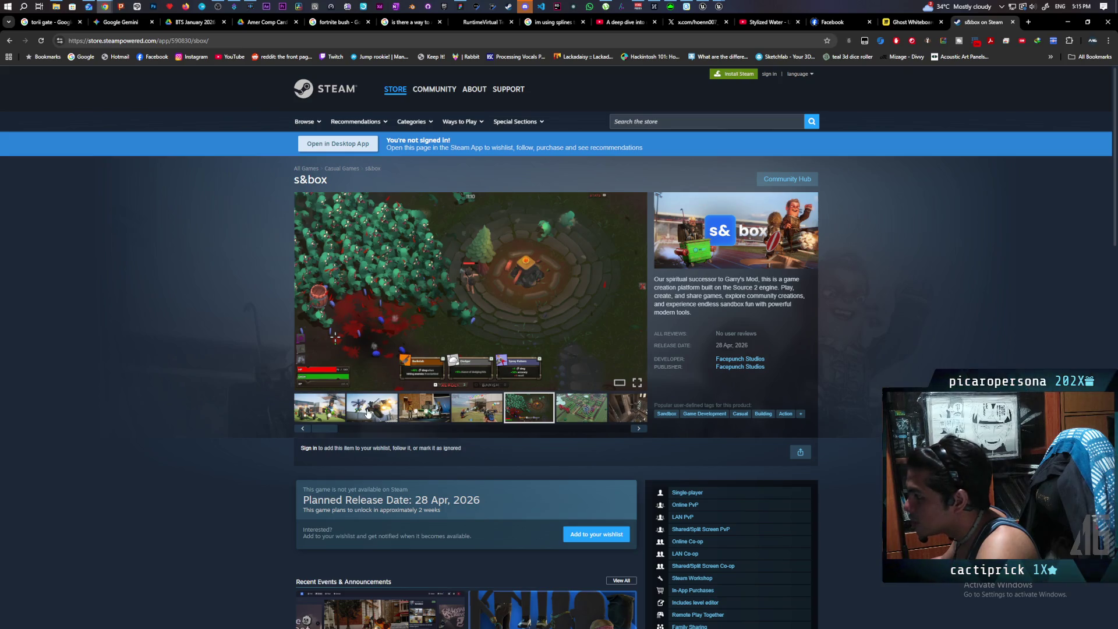
Show the first s&box screenshot in the gallery and copy the page's web address
click(368, 413)
click(320, 408)
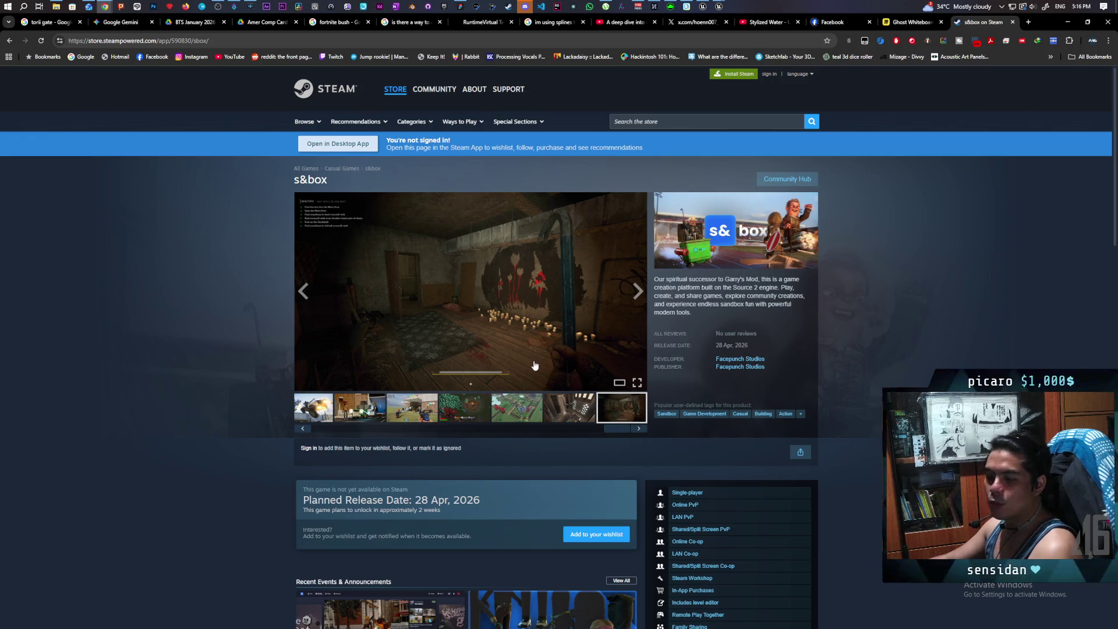
click(286, 41)
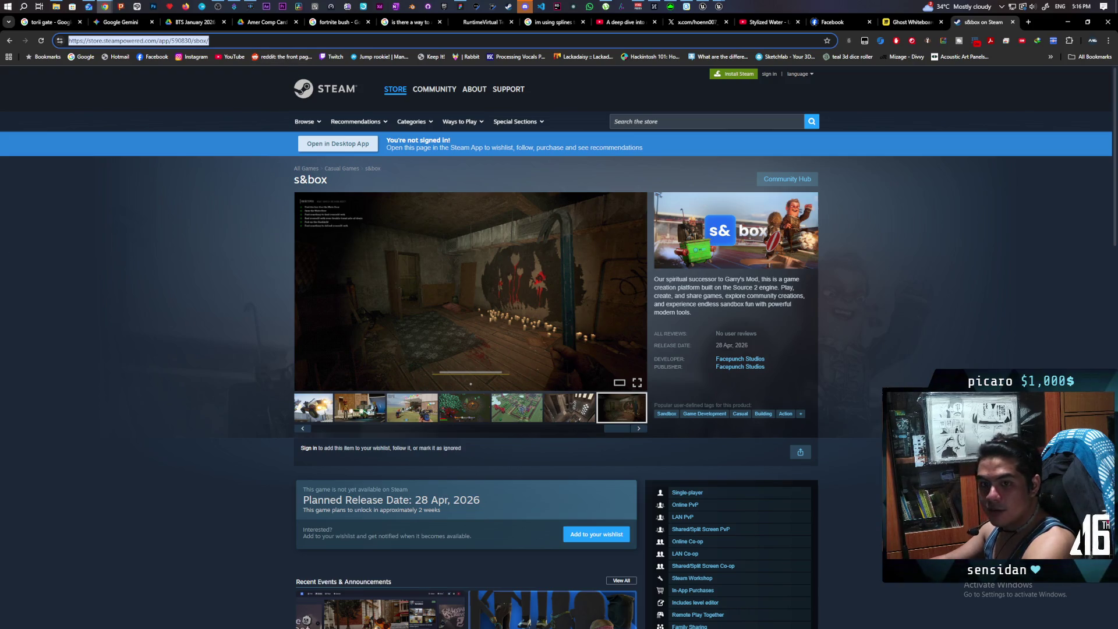
key(alt+Tab)
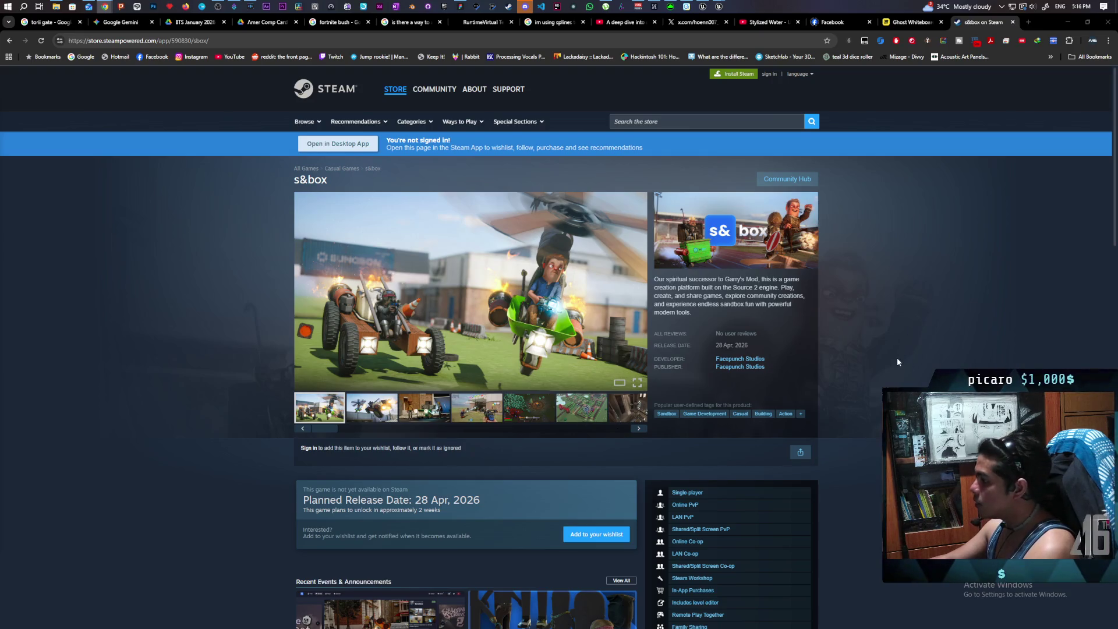
scroll(897, 361, down, 2)
scroll(897, 361, down, 3)
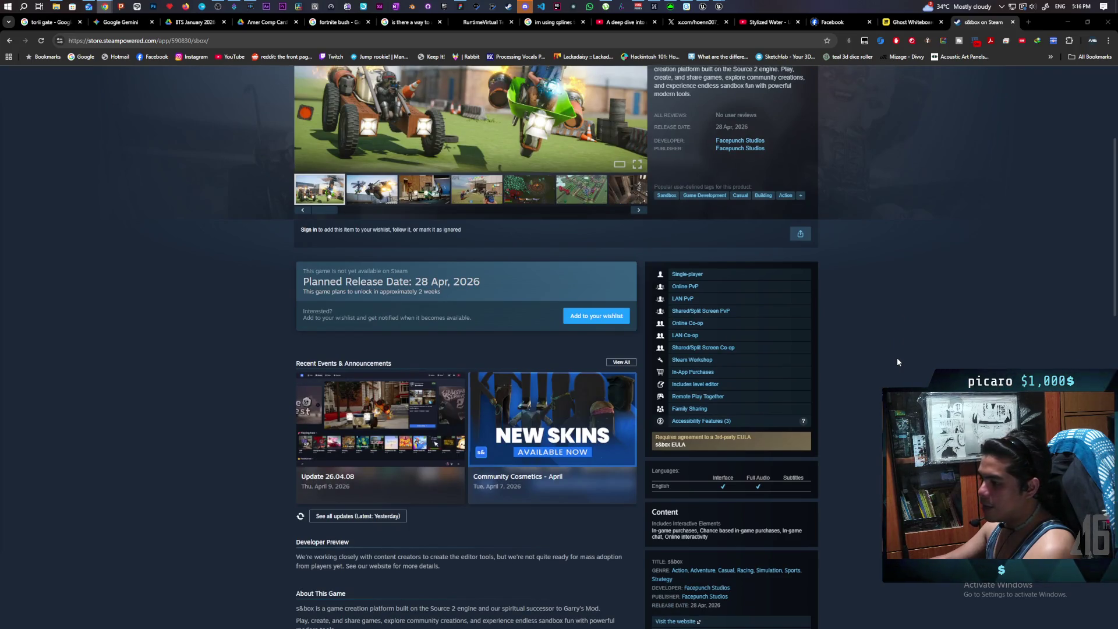
scroll(875, 356, up, 5)
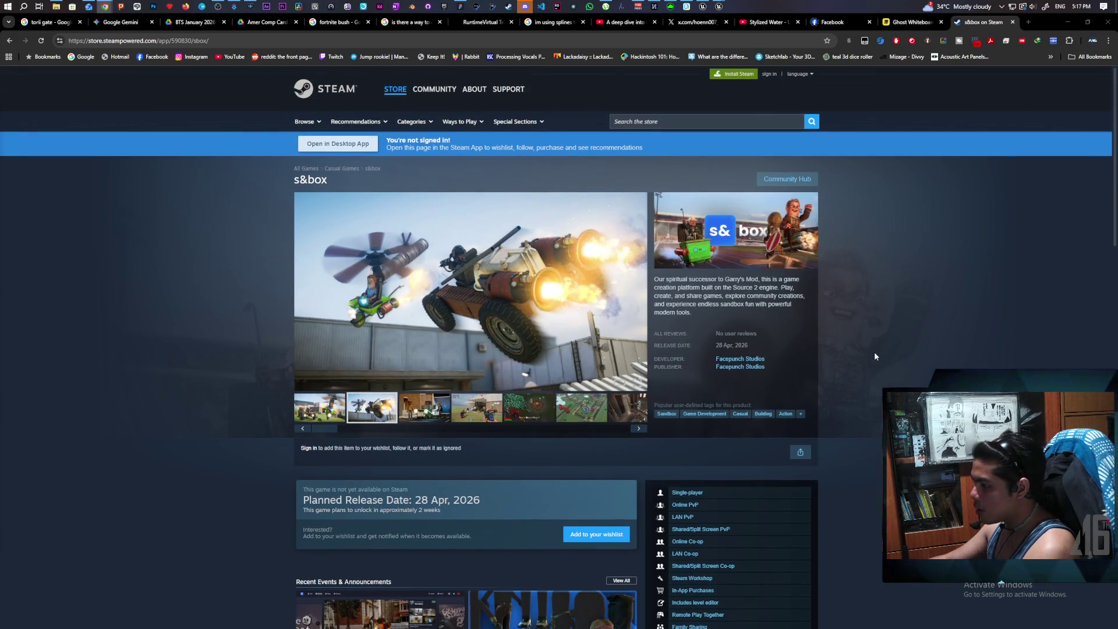
scroll(874, 357, down, 1)
scroll(875, 356, down, 7)
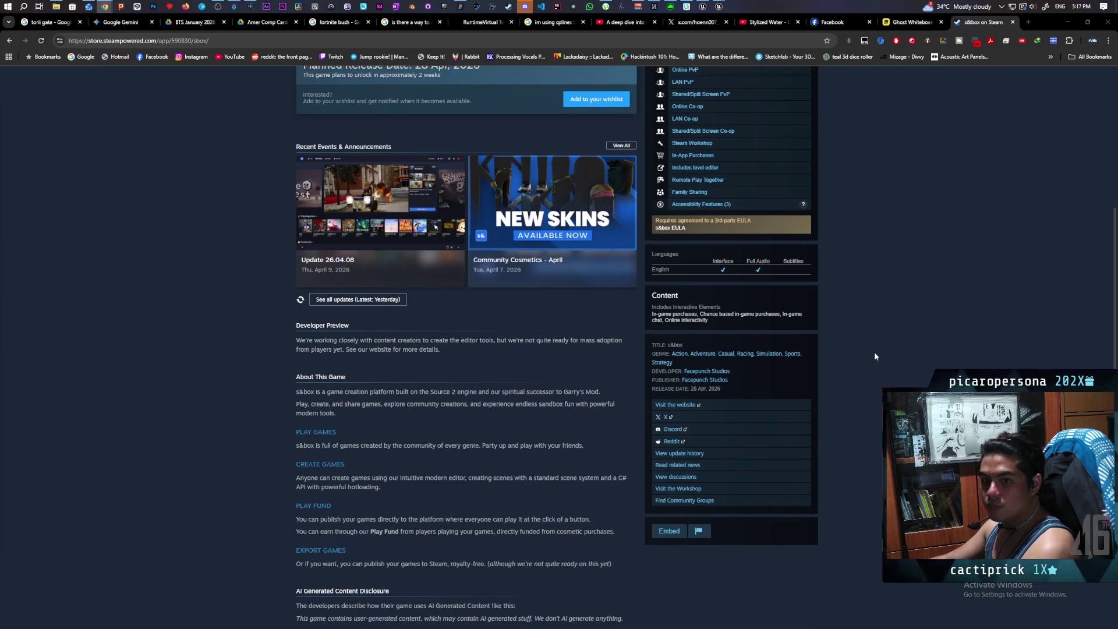
scroll(875, 355, up, 6)
scroll(875, 356, up, 3)
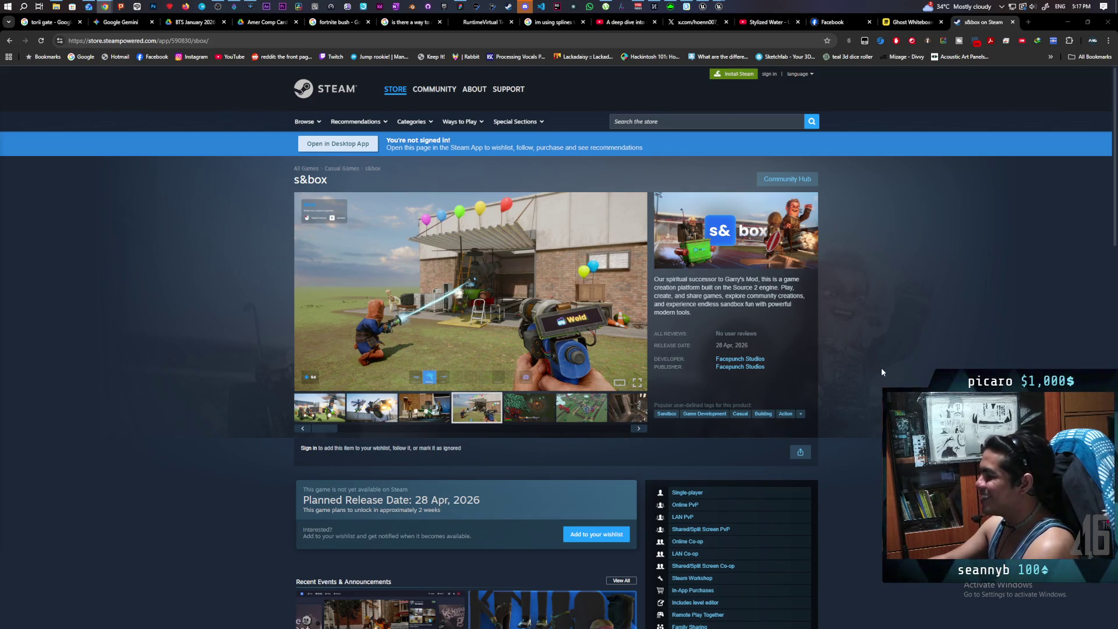
click(585, 417)
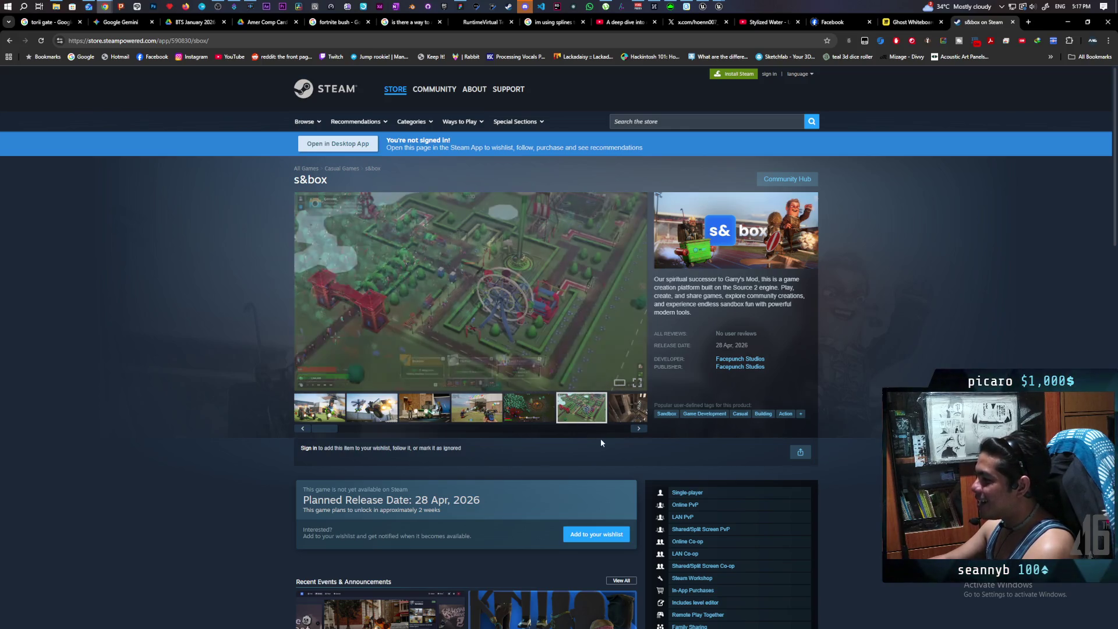
Advance the s&box gallery to the screenshot of two characters beside the green vehicle
click(633, 420)
click(639, 428)
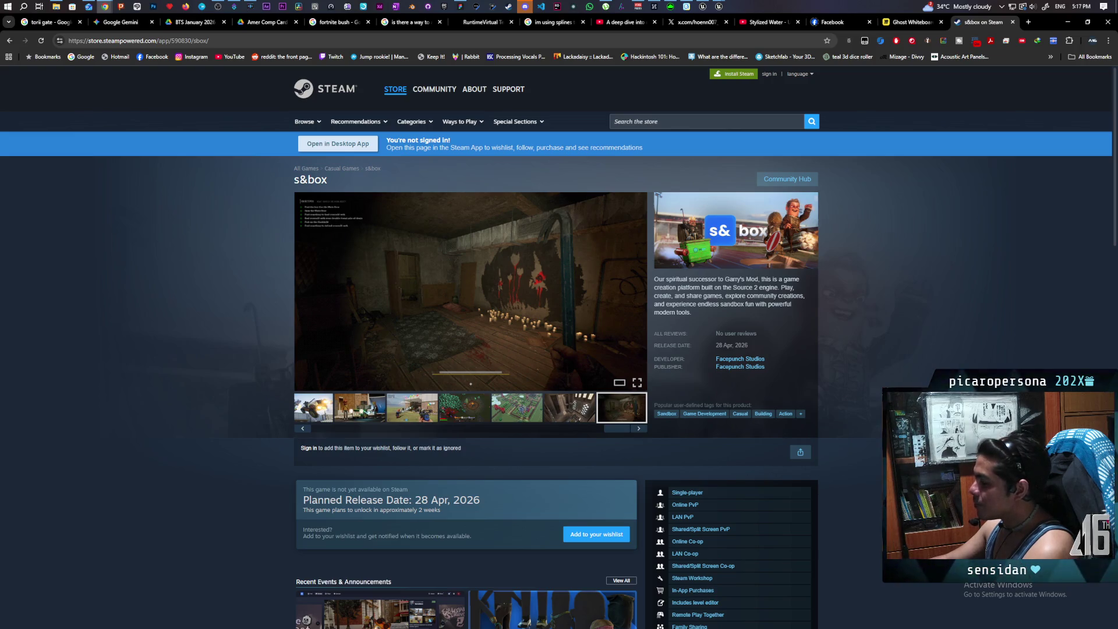
scroll(559, 349, down, 5)
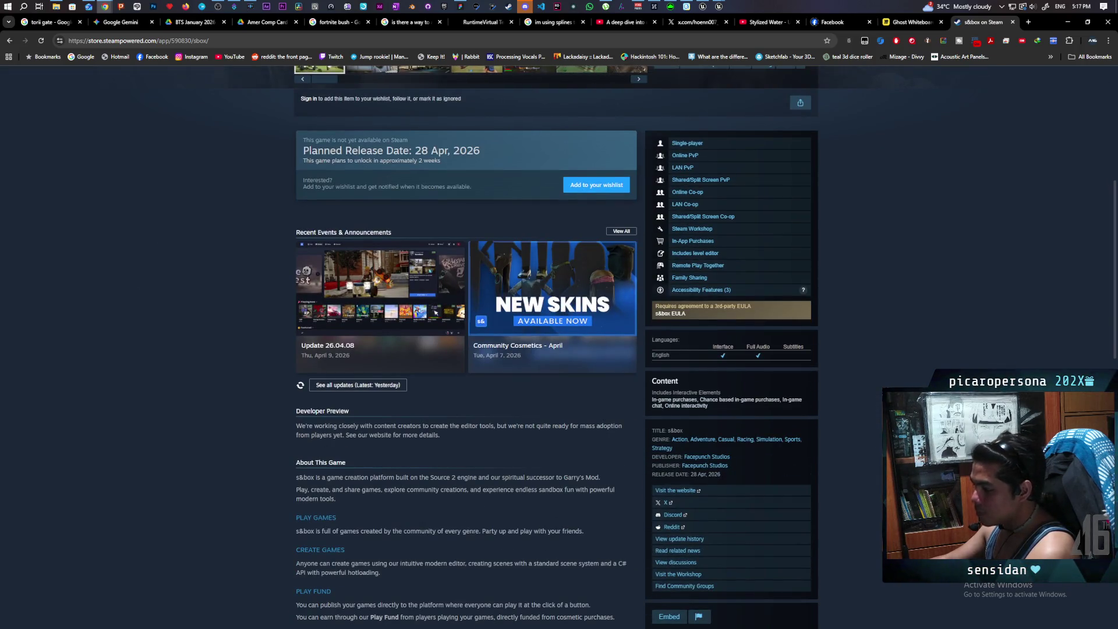
scroll(559, 349, up, 2)
scroll(559, 349, up, 4)
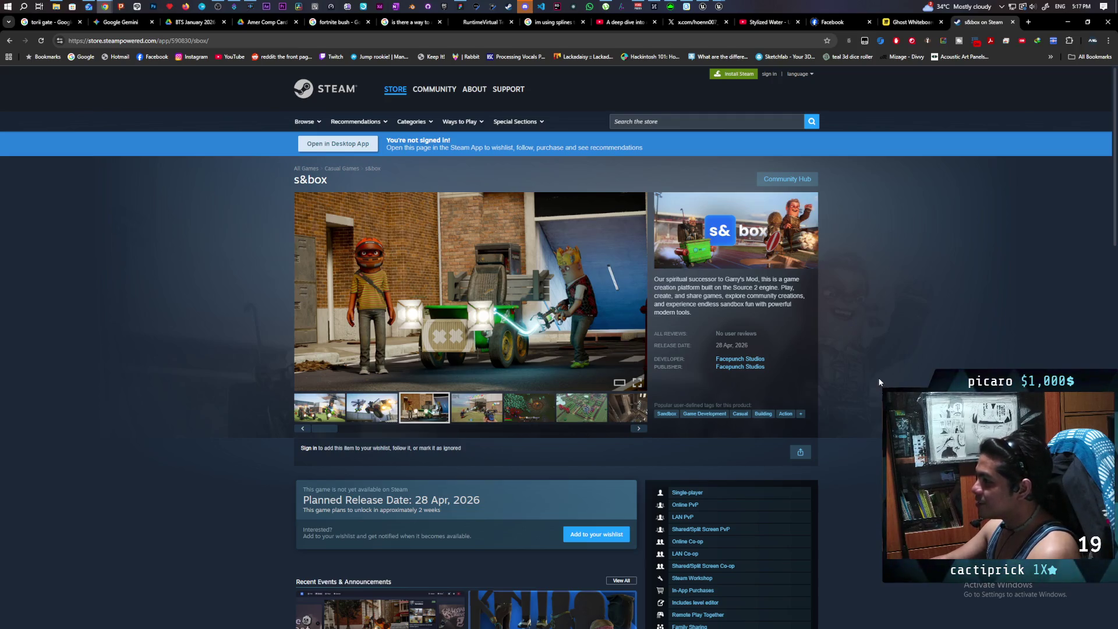
Display the dark candlelit room screenshot in the s&box media viewer
scroll(876, 370, down, 1)
scroll(876, 368, down, 7)
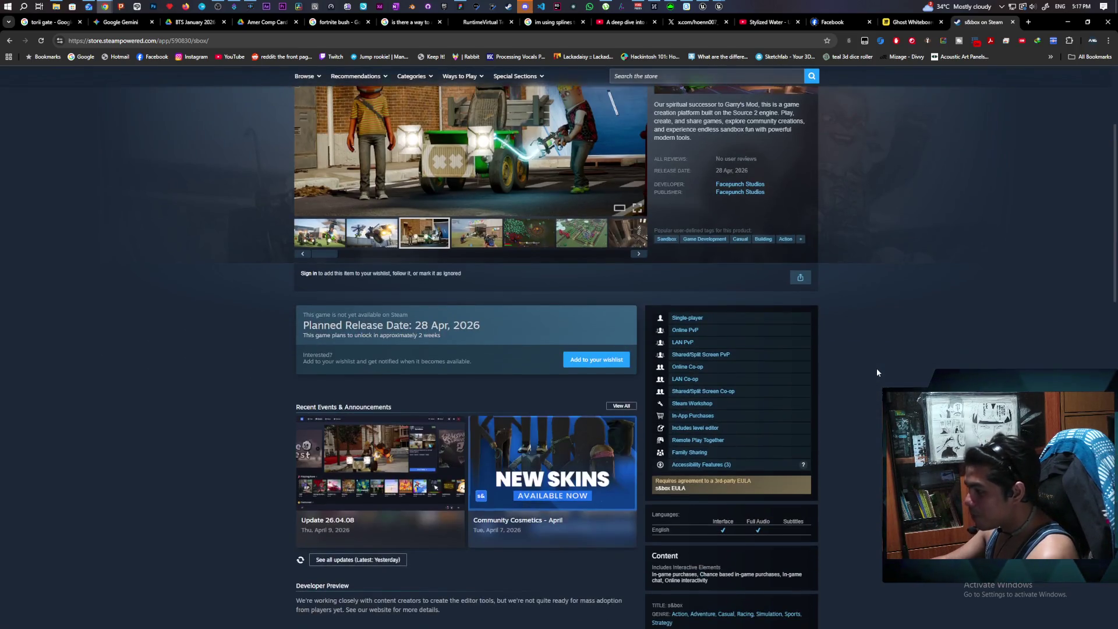
scroll(881, 379, up, 7)
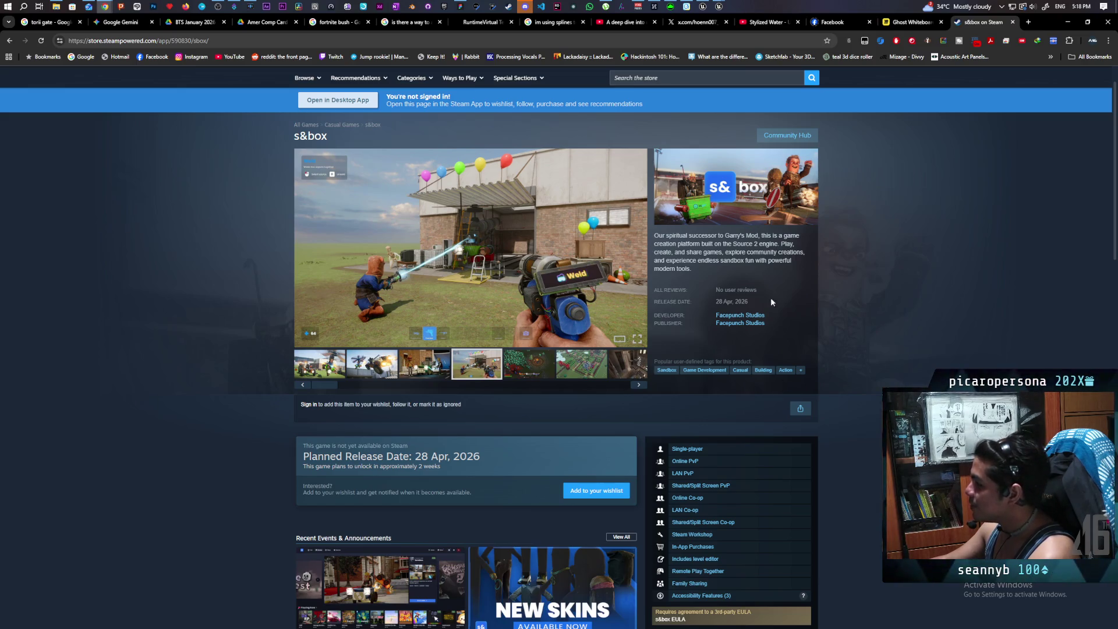
scroll(746, 396, down, 2)
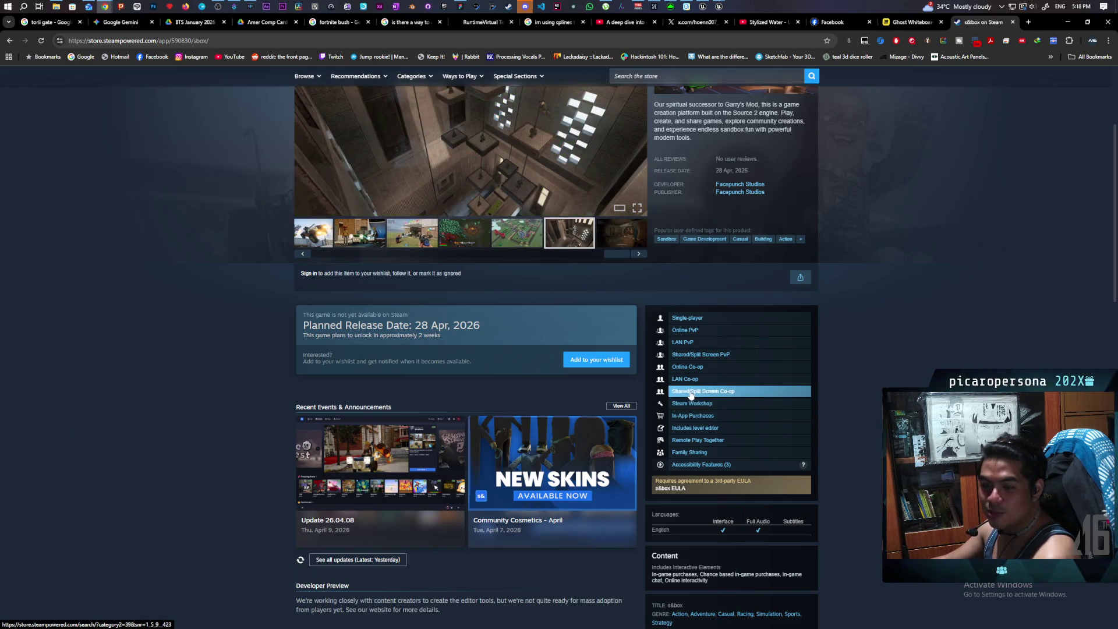
scroll(699, 343, up, 3)
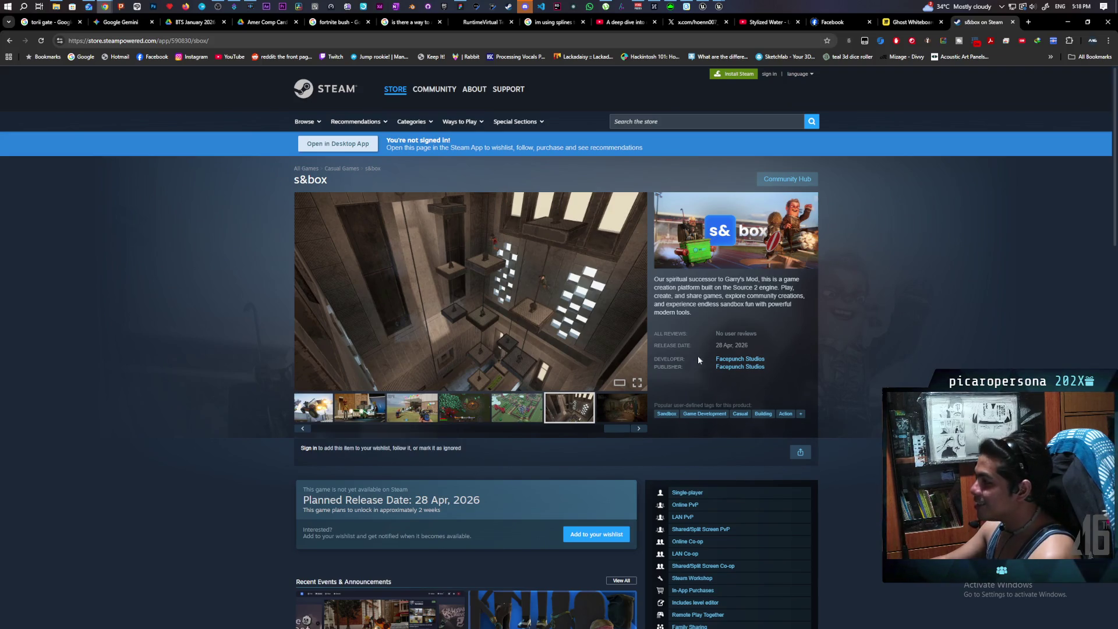
click(622, 414)
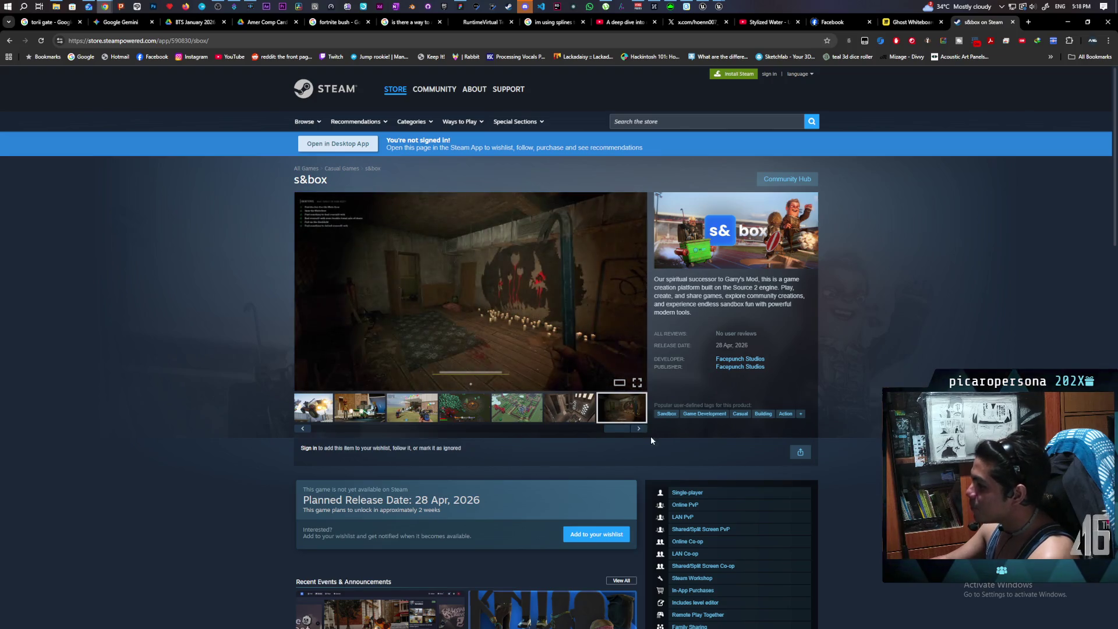
Scroll through the s&box page to read its 28 Apr, 2026 release date and tags
scroll(841, 284, down, 7)
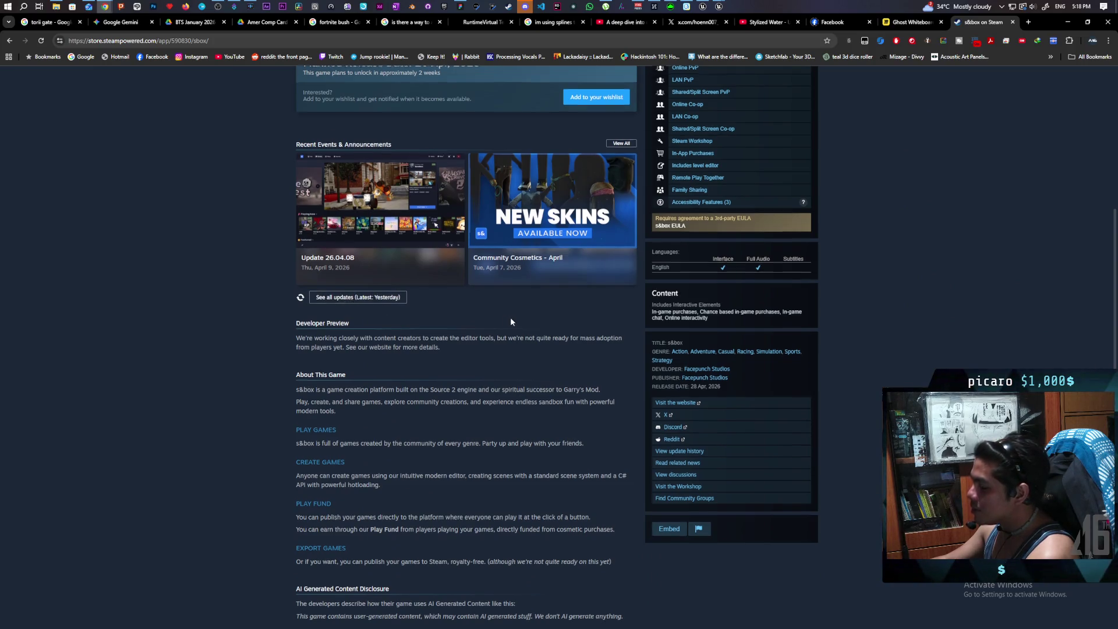
scroll(403, 326, down, 2)
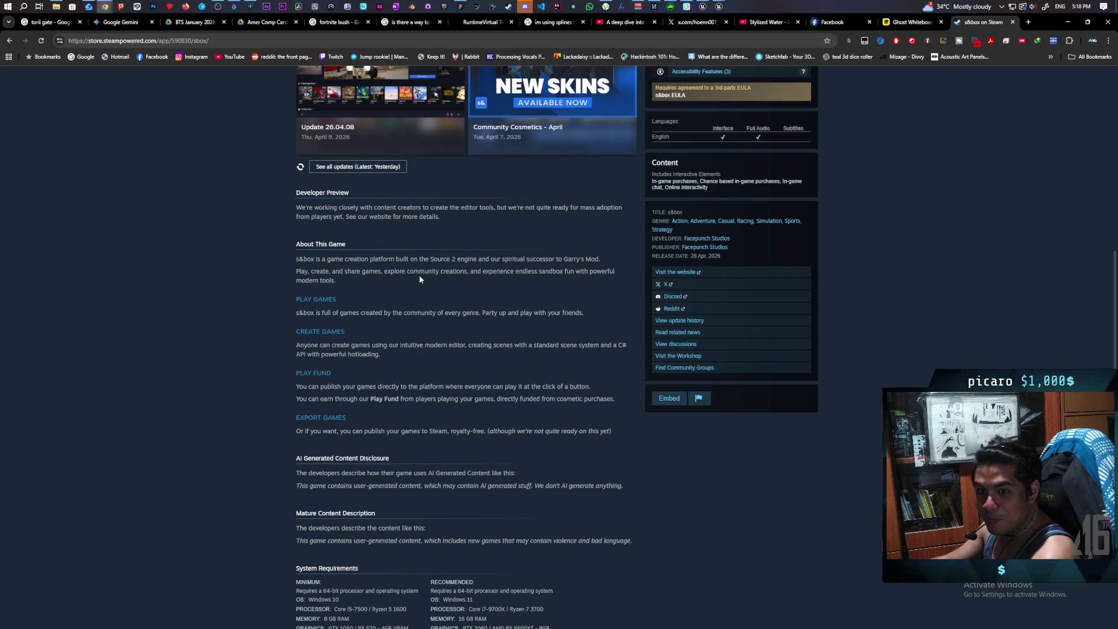
scroll(596, 307, up, 8)
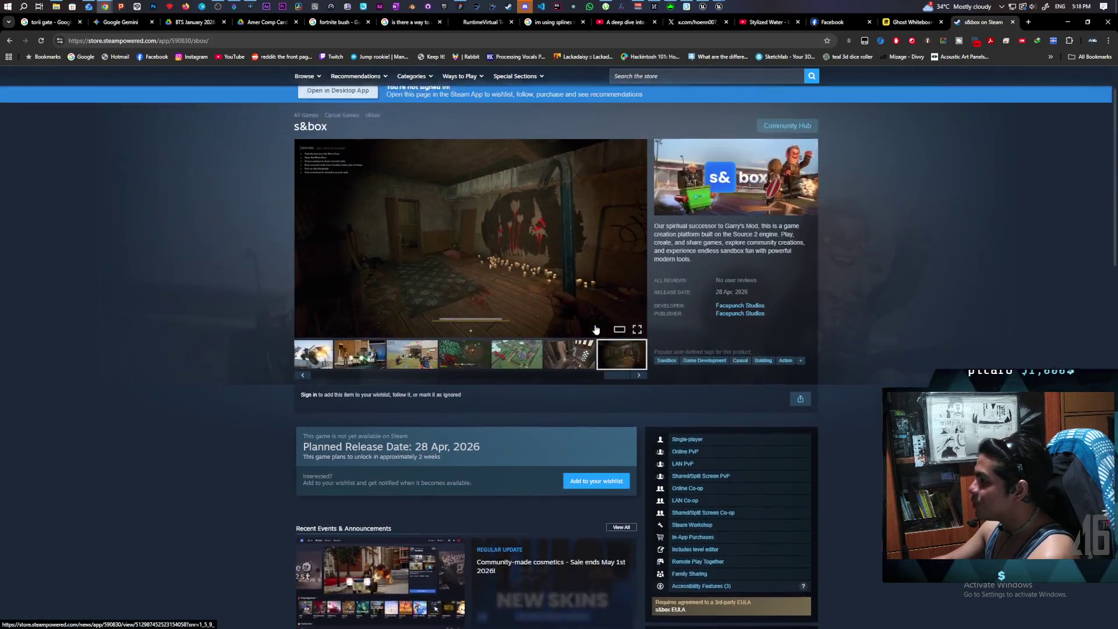
scroll(519, 434, down, 5)
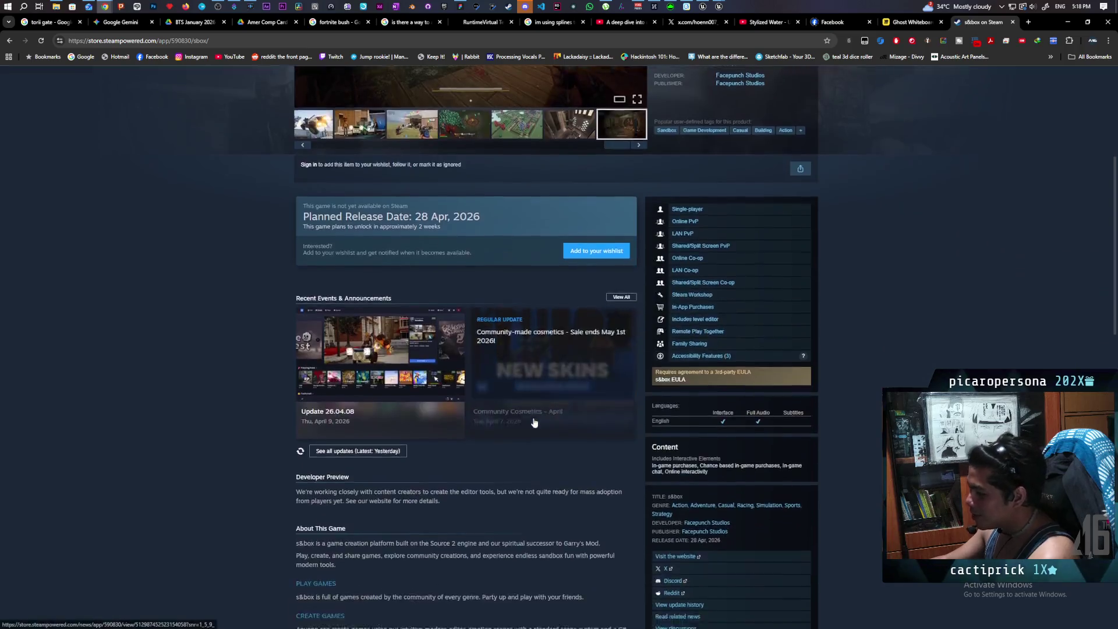
scroll(534, 422, down, 5)
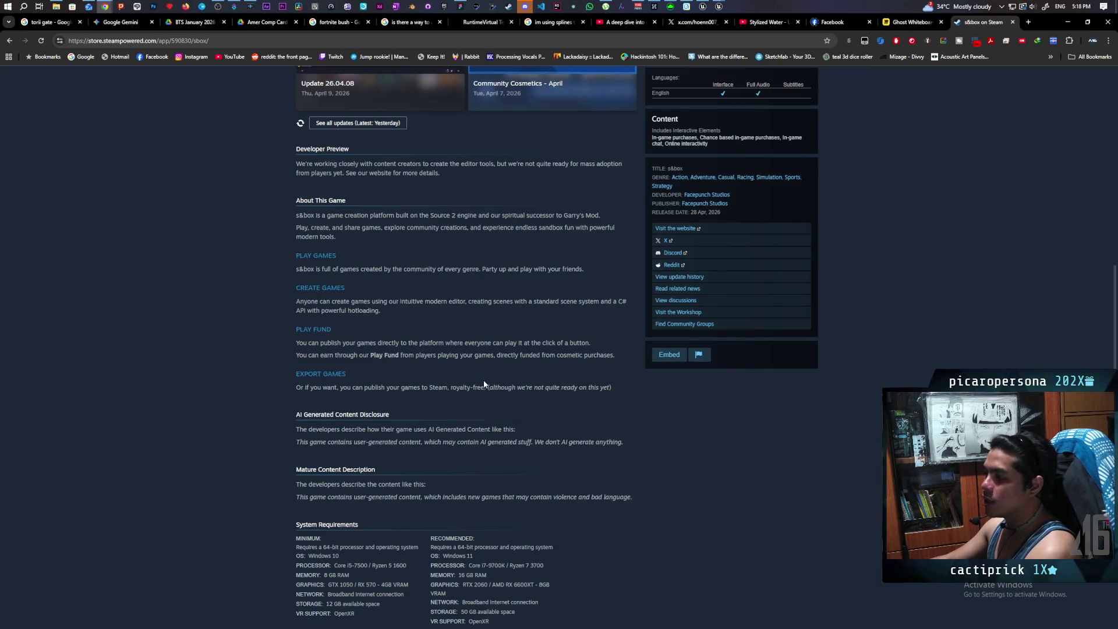
scroll(527, 396, up, 5)
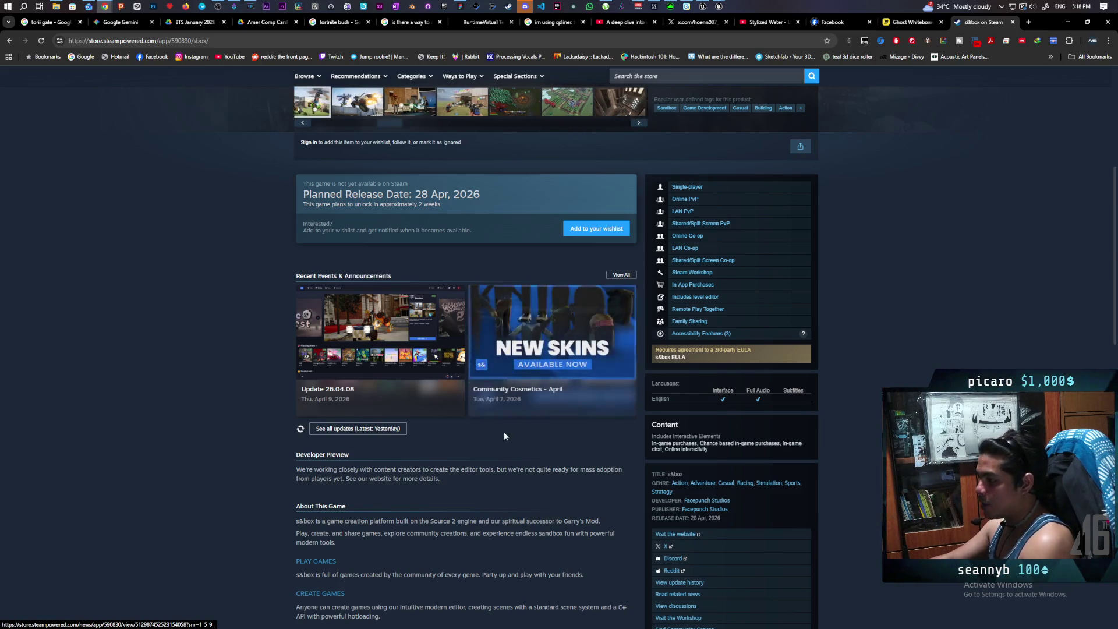
scroll(504, 448, up, 2)
scroll(505, 452, up, 3)
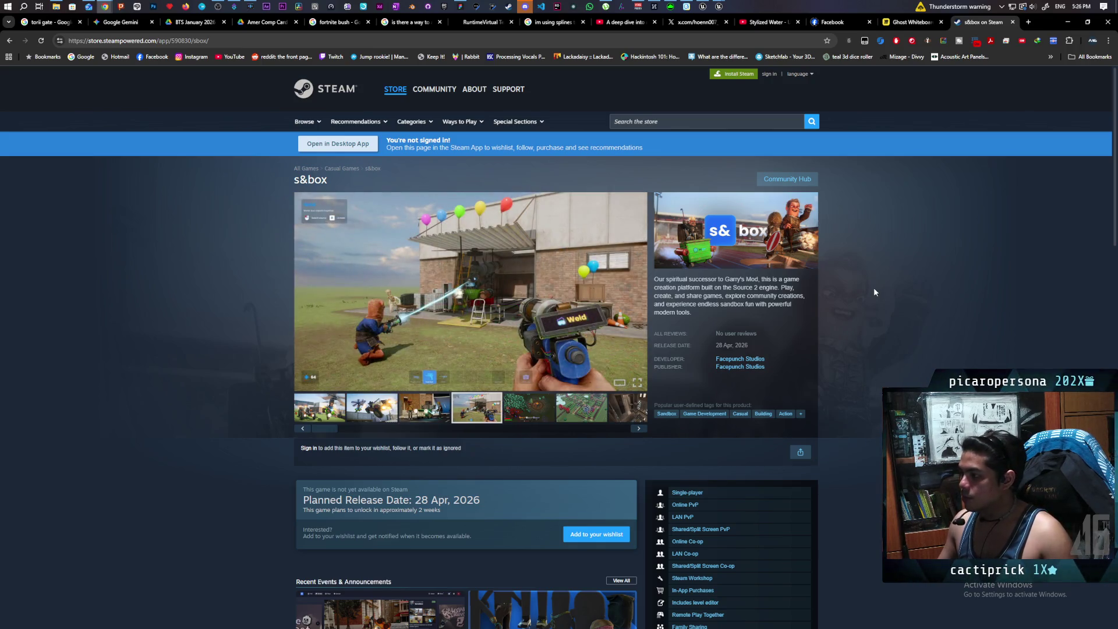
scroll(873, 289, down, 2)
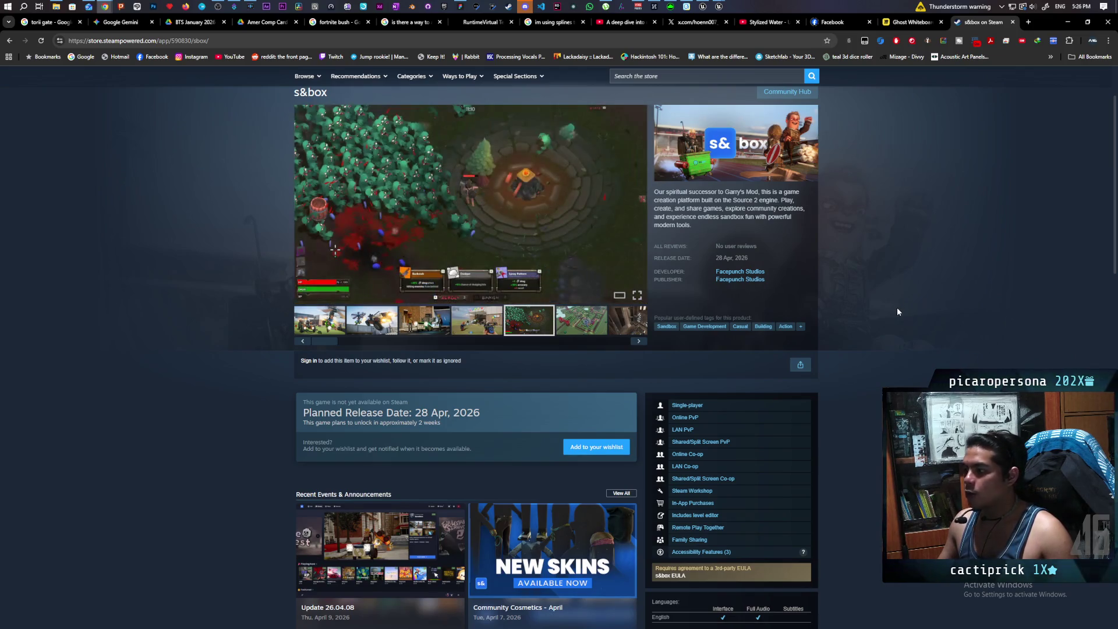
scroll(896, 318, up, 2)
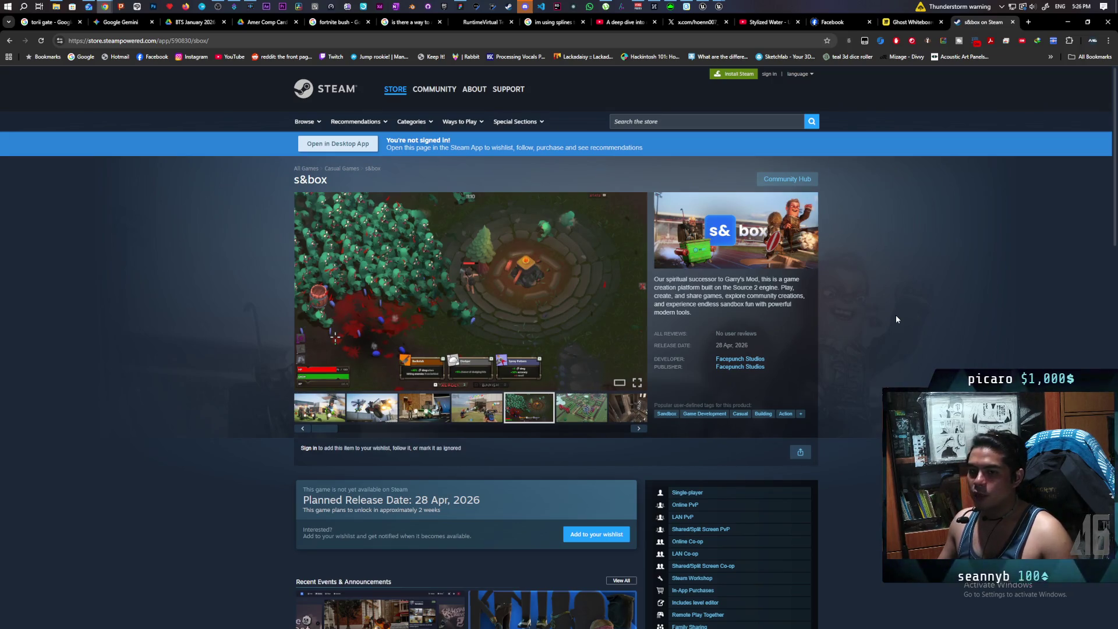
scroll(896, 320, down, 1)
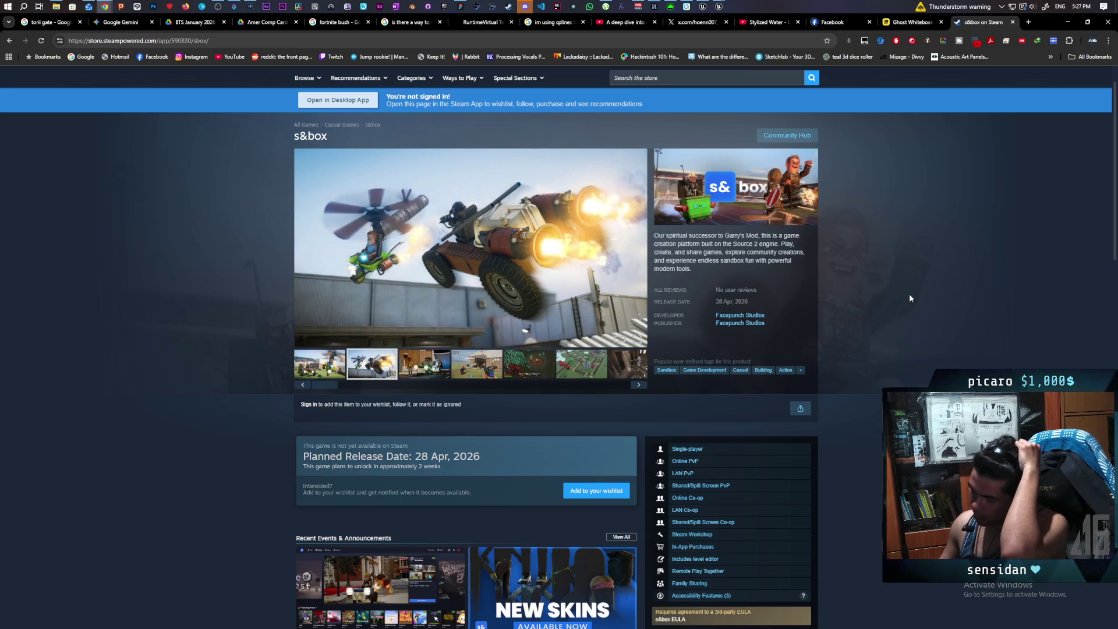
scroll(909, 294, down, 2)
scroll(909, 298, up, 2)
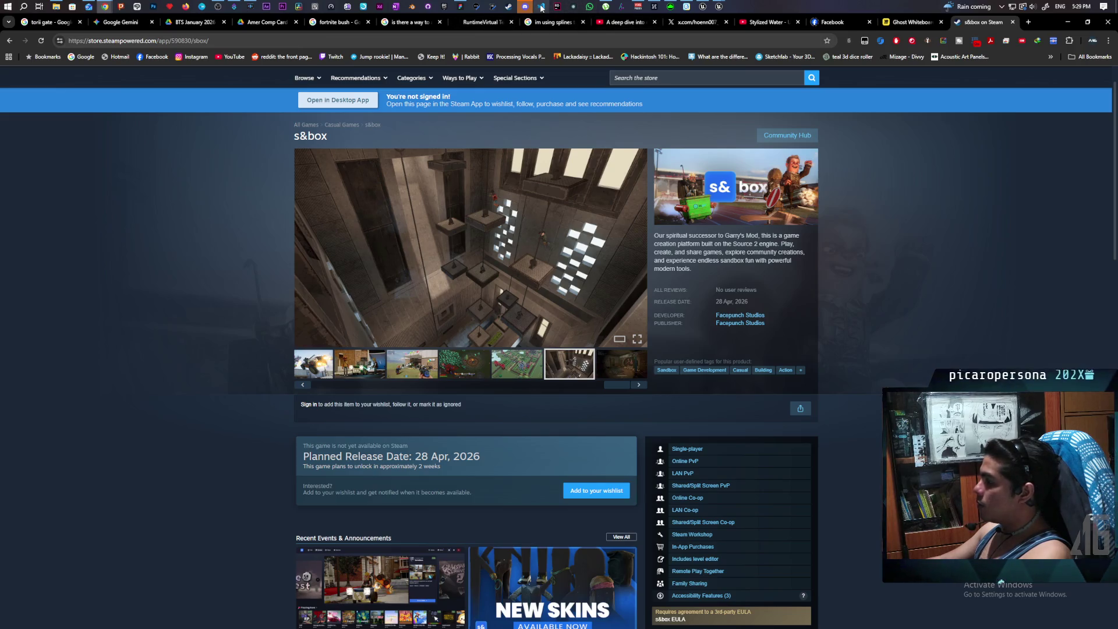
Close the Release Notes tab and open a new terminal below test.jai
click(542, 7)
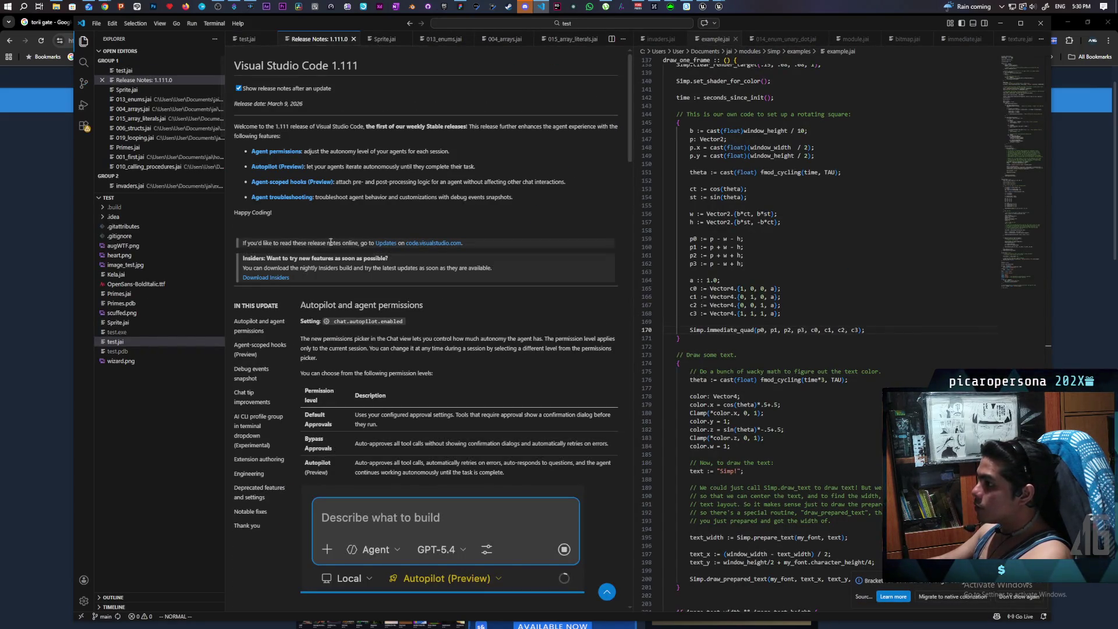
click(354, 39)
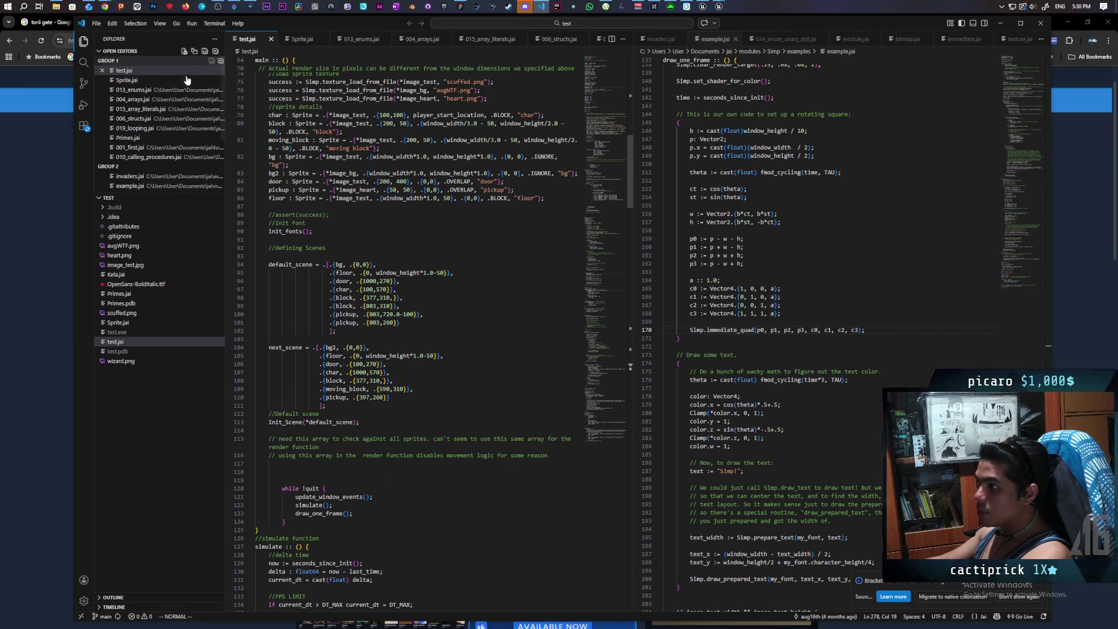
click(96, 24)
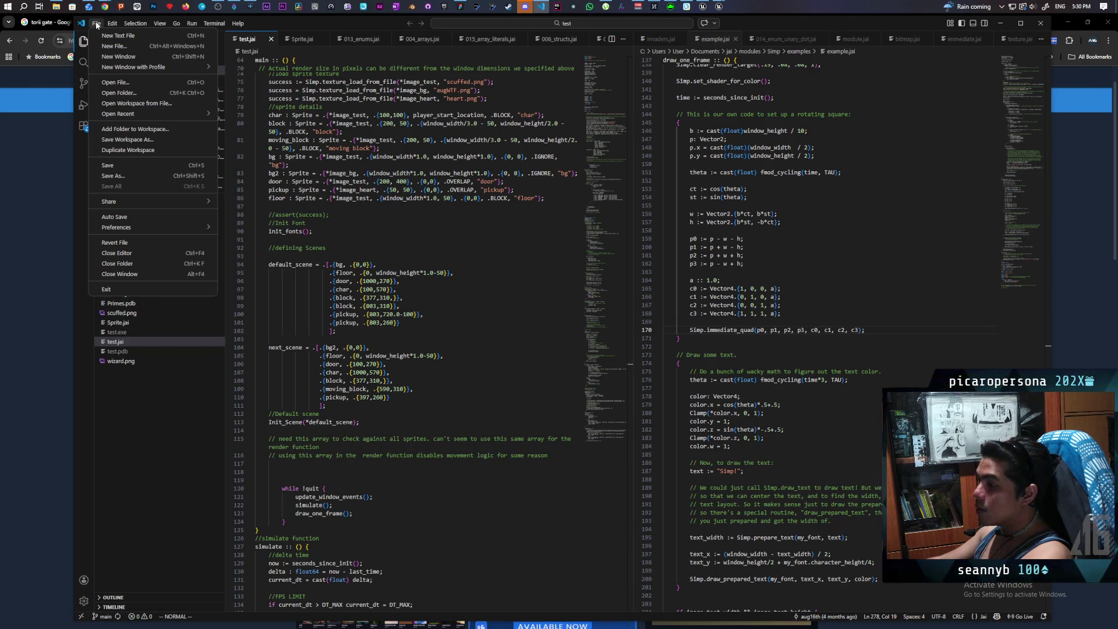
mouse_move(112, 25)
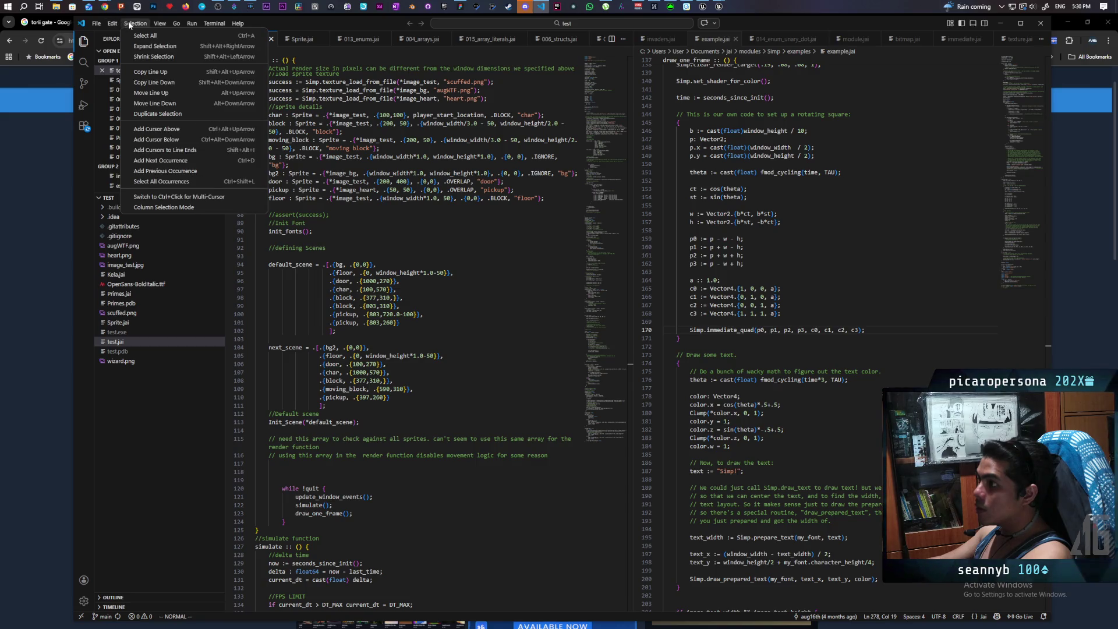
mouse_move(205, 24)
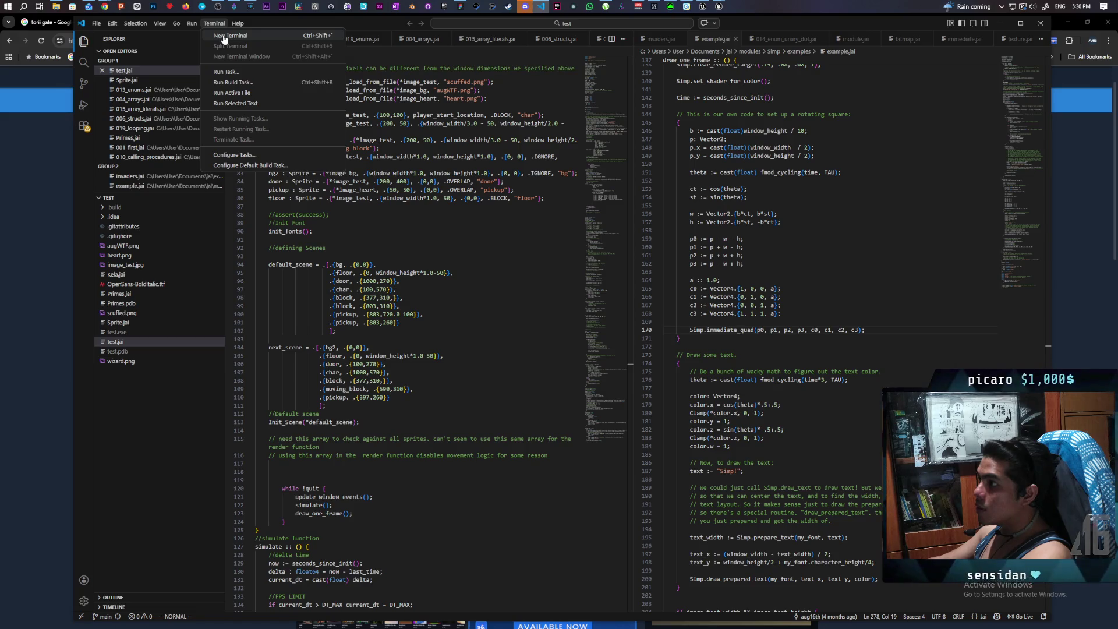
click(224, 39)
text(jai .\test.jai +Autorun)
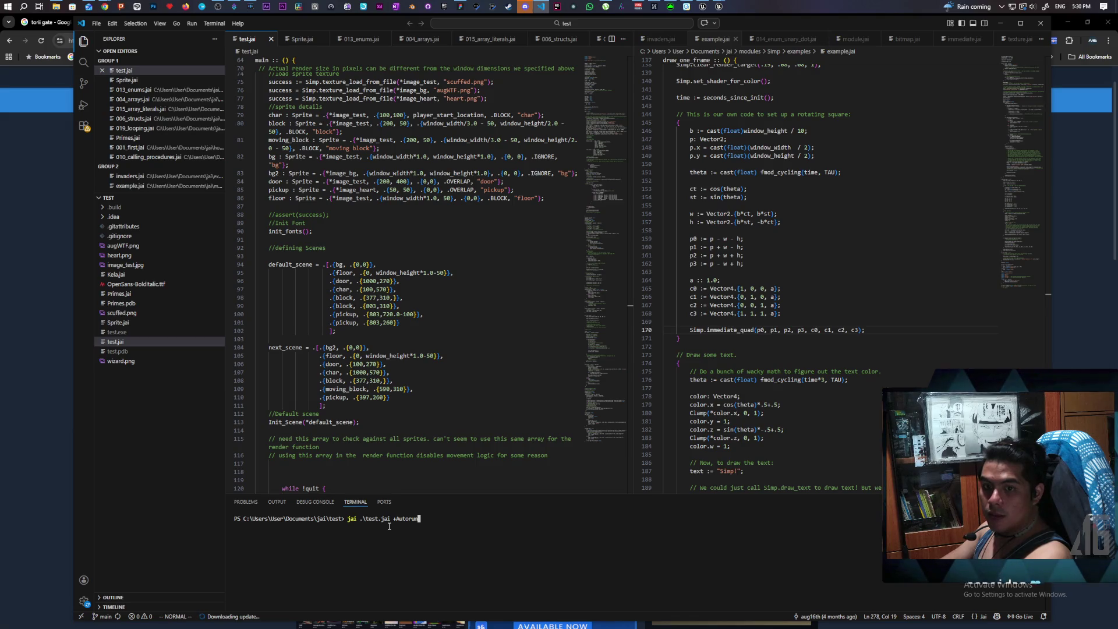
Compile and autorun test.jai, then reposition the game window to reveal the terminal output
key(Return)
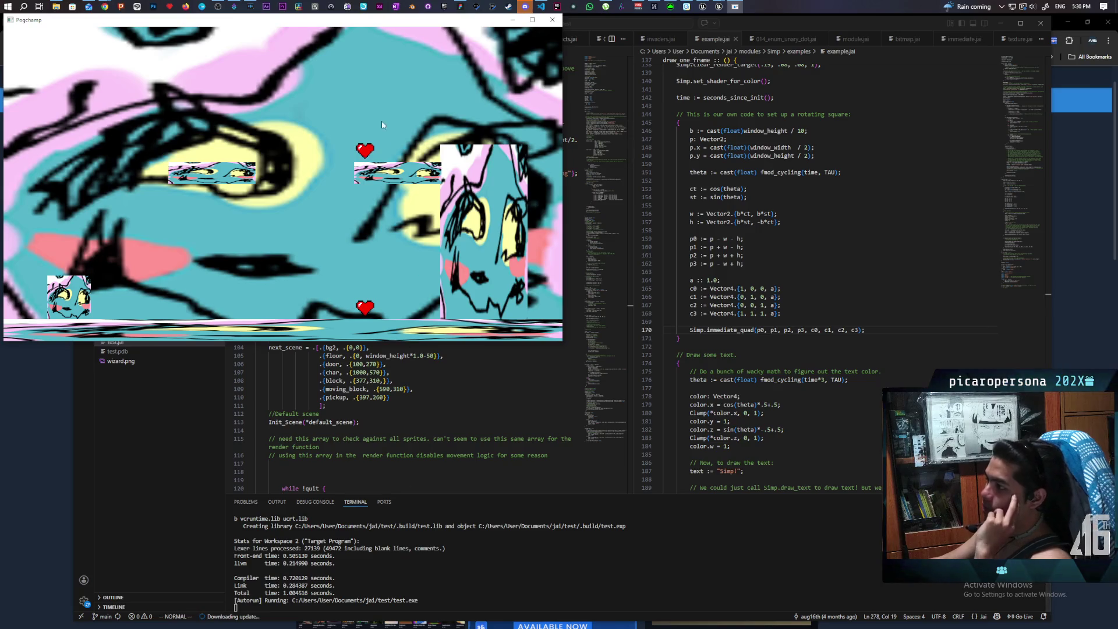
mouse_move(327, 26)
mouse_down()
mouse_move(897, 252)
mouse_move(759, 225)
mouse_move(397, 389)
mouse_move(429, 406)
mouse_up()
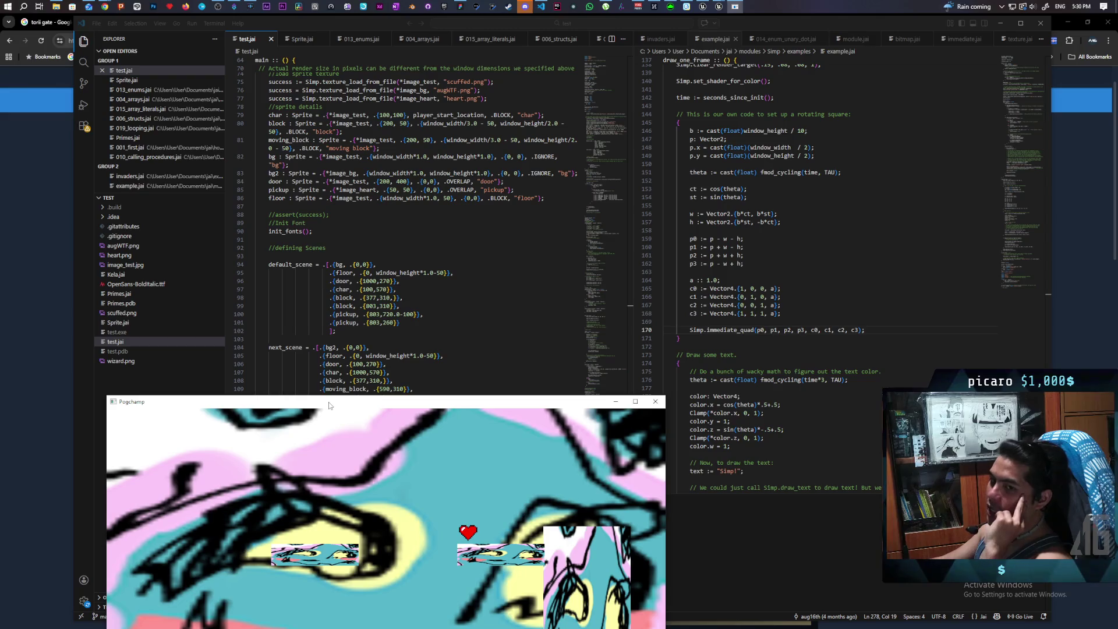
mouse_move(329, 405)
mouse_down()
mouse_move(305, 158)
mouse_move(293, 138)
mouse_up()
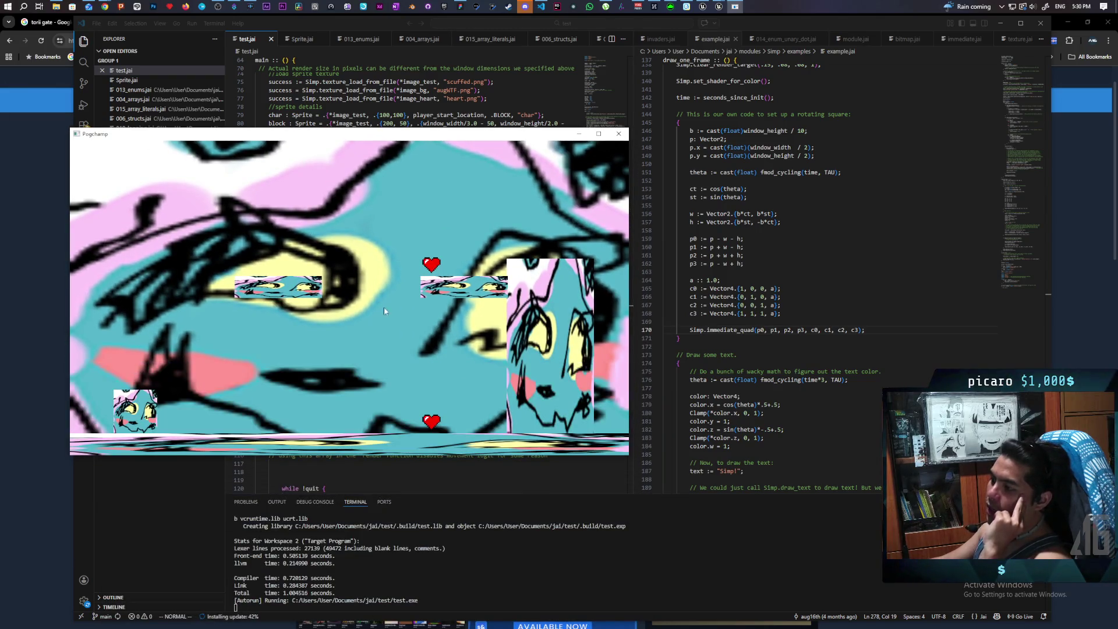
Jump and walk the player right along the floor into the next scene
key(Right)
key(space)
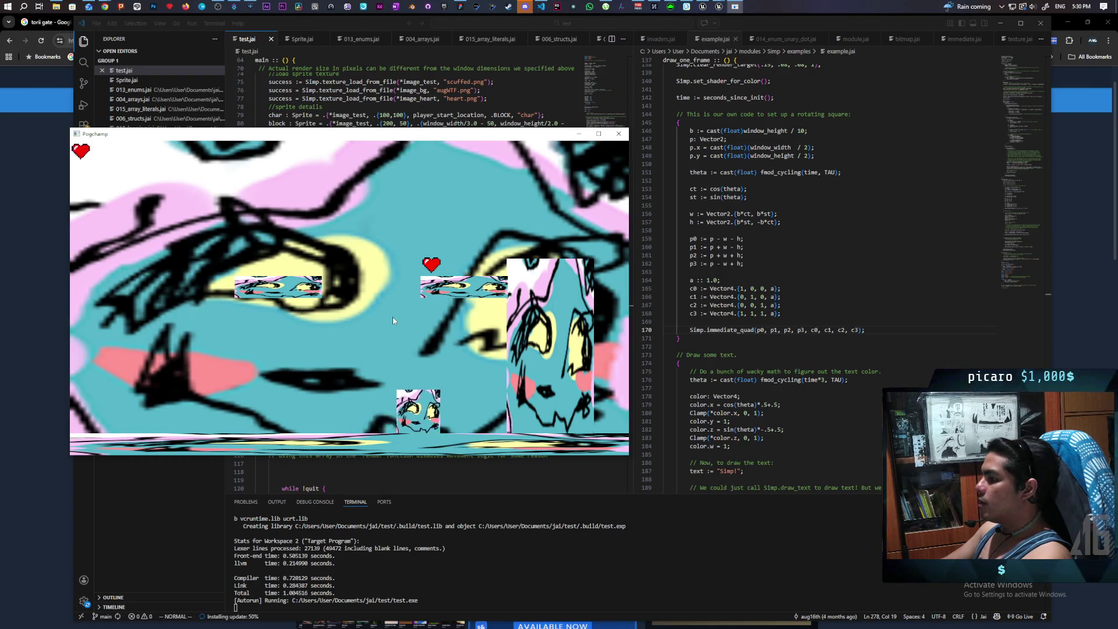
key(Left)
key(Right)
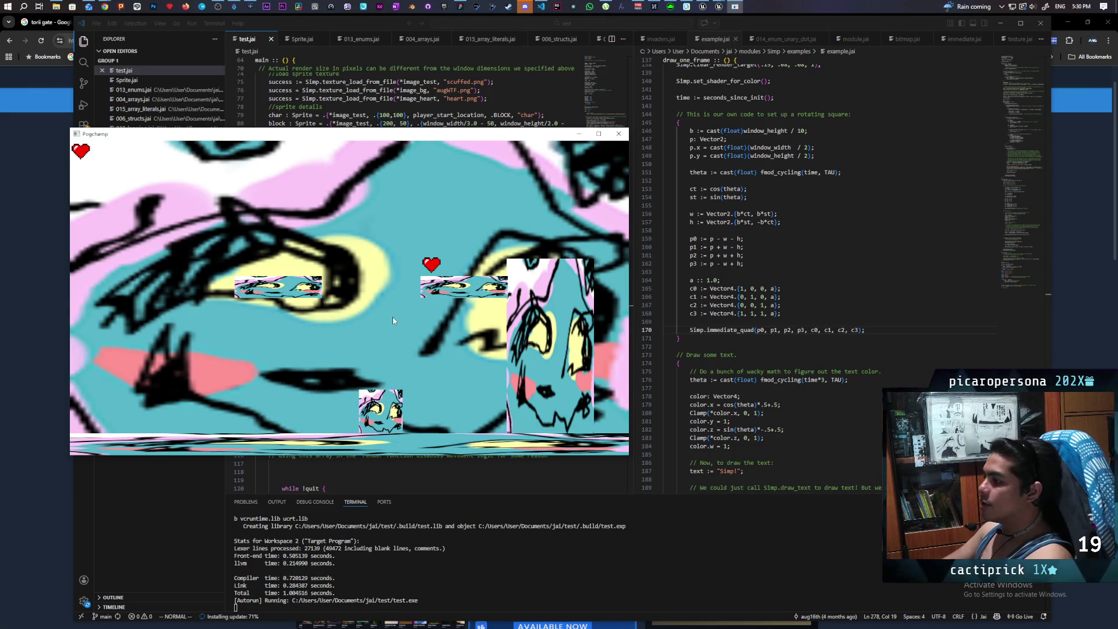
key(Right)
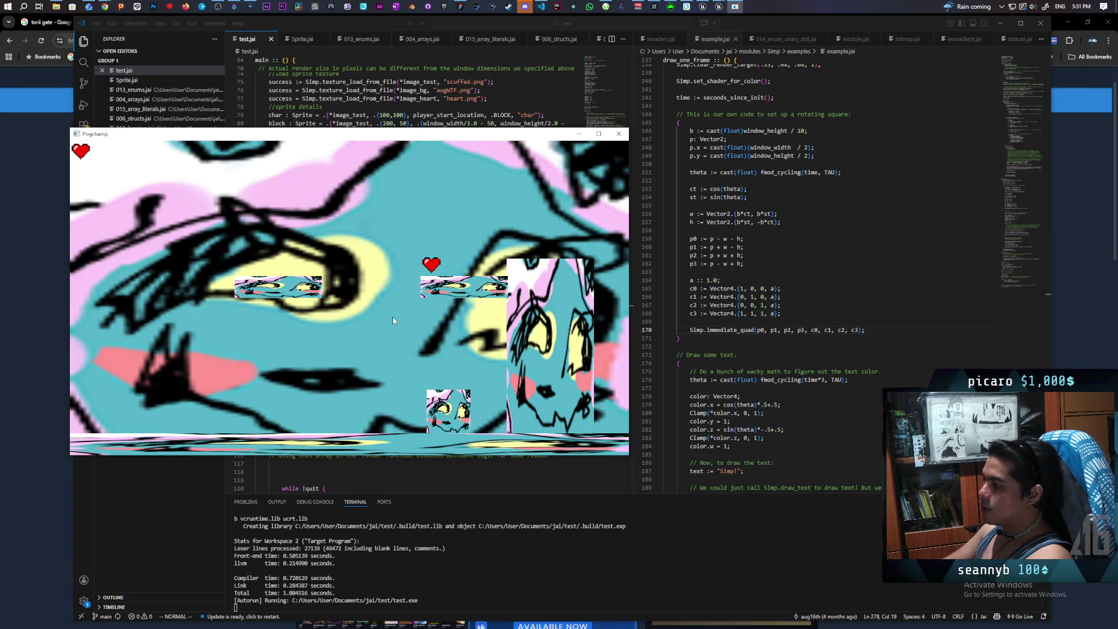
key(Right)
key(Left)
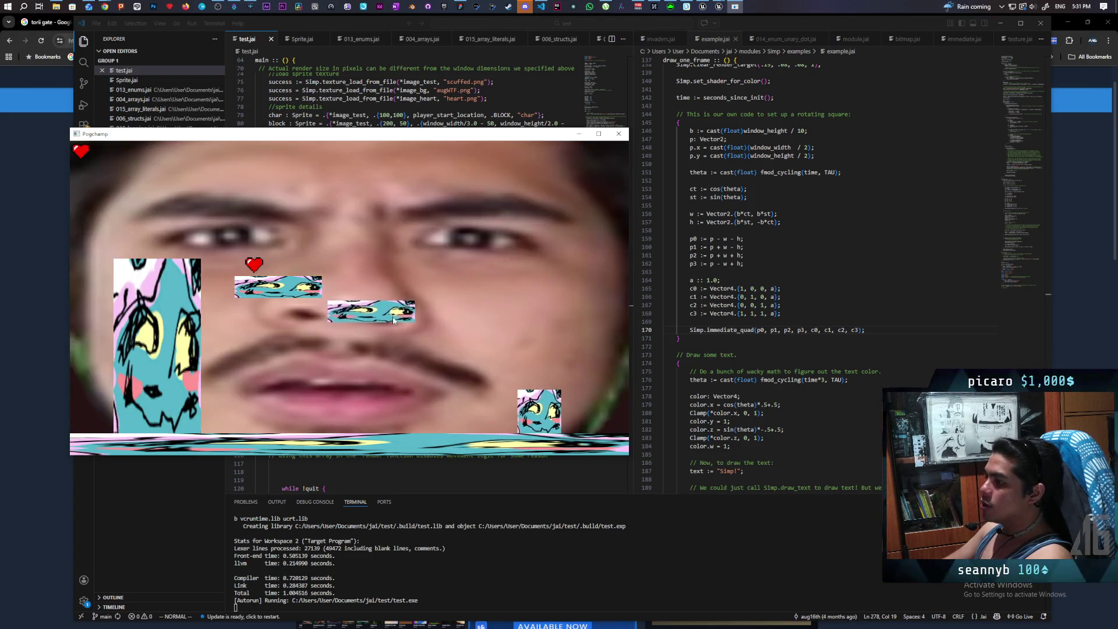
key(Right)
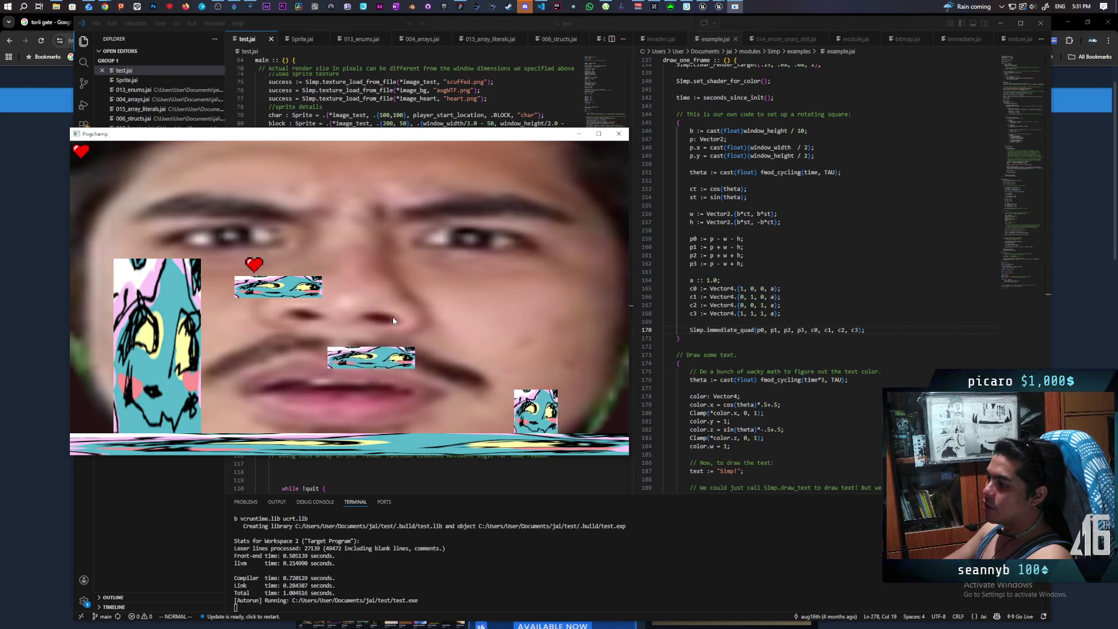
Jump onto the rising block and collect the heart on the left block
key(Left)
key(Up)
key(Left)
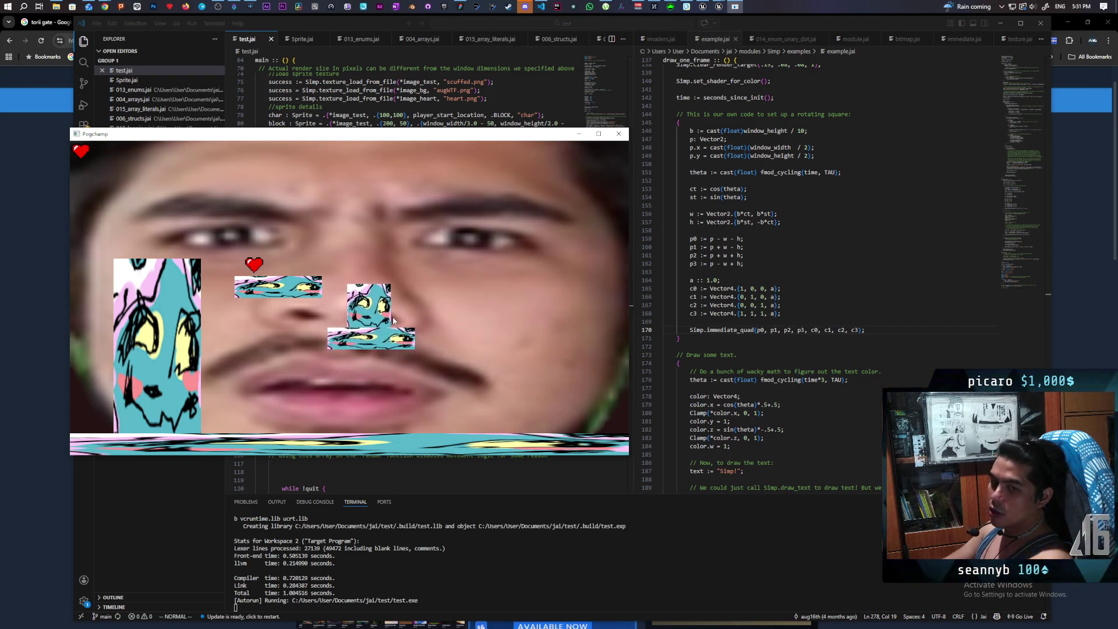
key(Left)
key(Up)
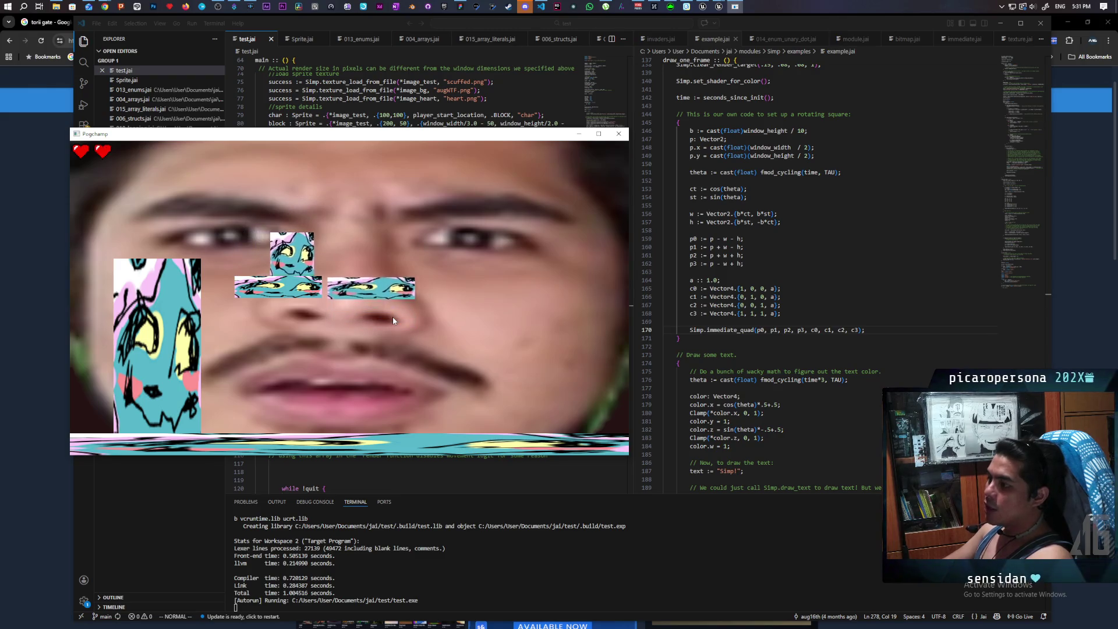
key(Up)
key(Right)
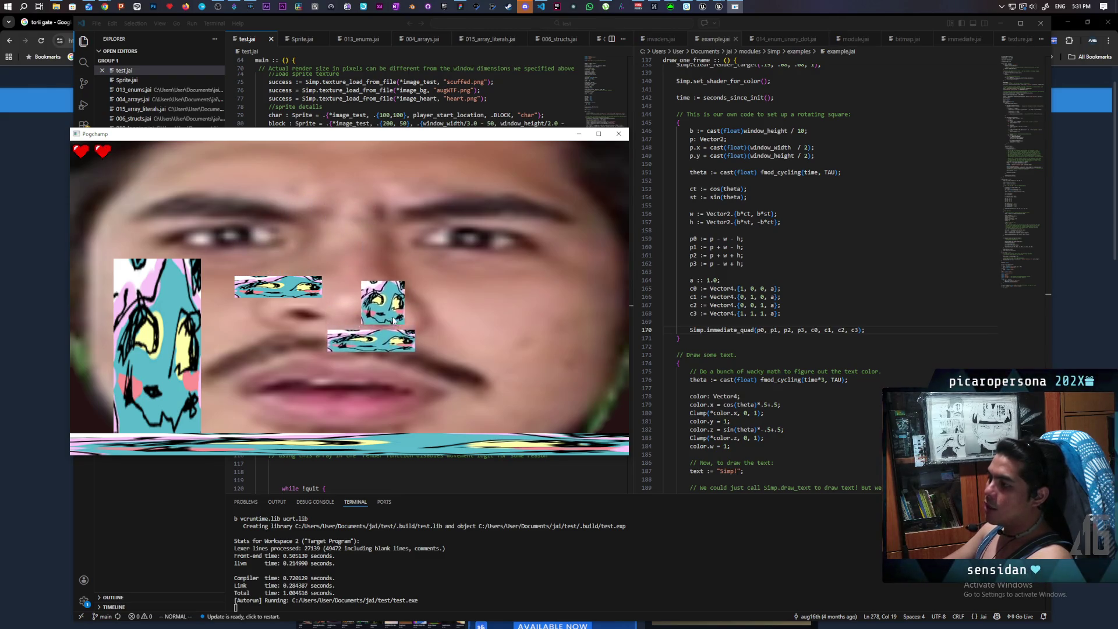
Hop across the rising and descending moving platforms, steering each jump left or right
key(Right)
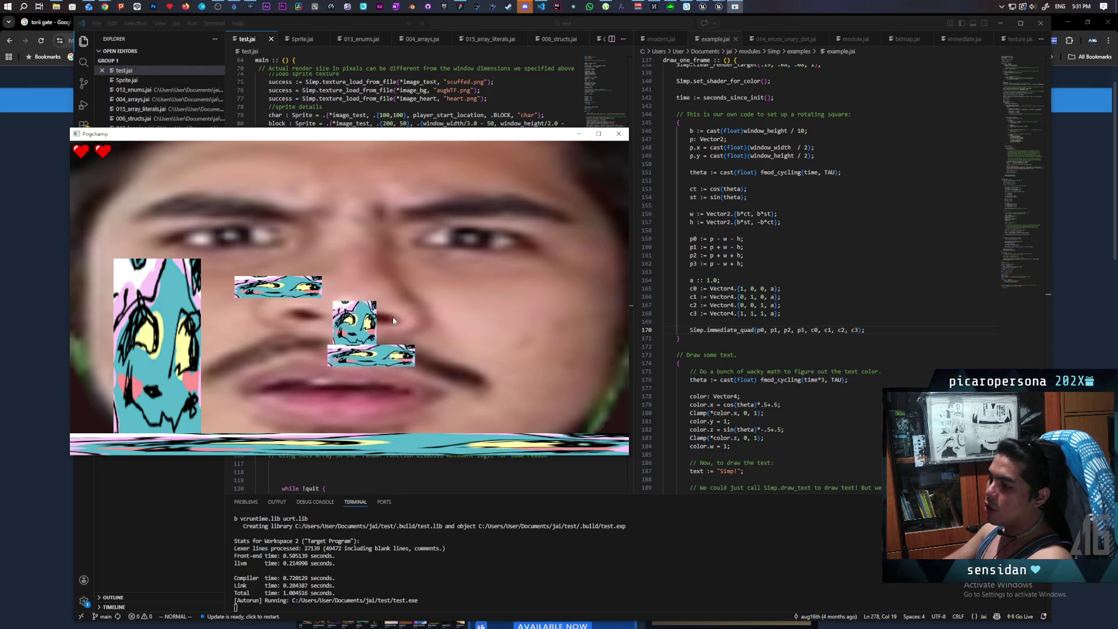
key(Up)
key(Left)
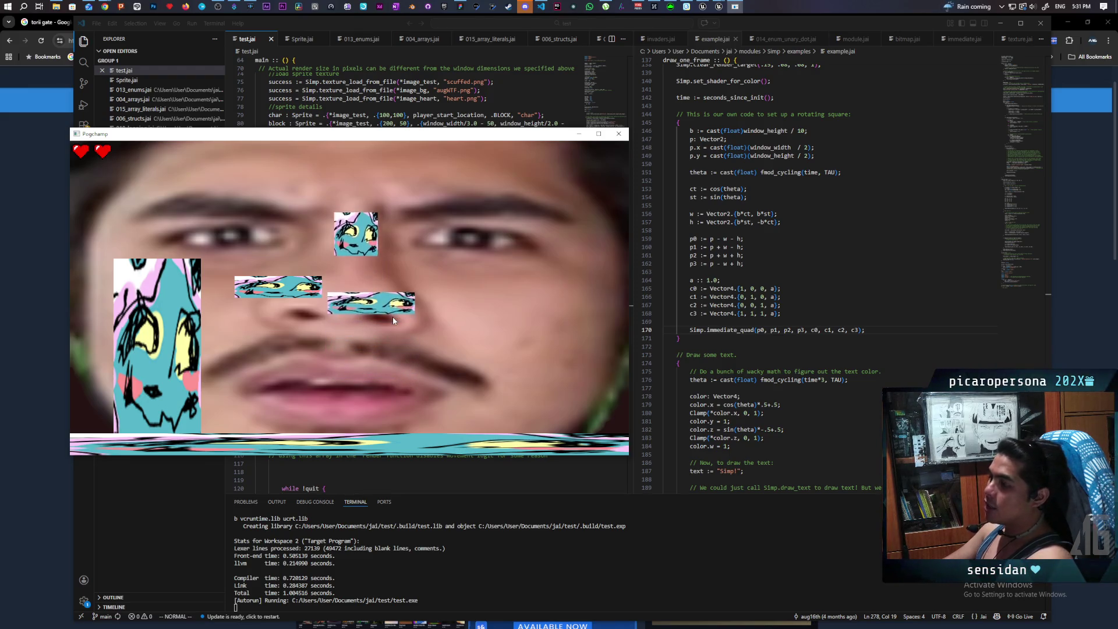
key(Right)
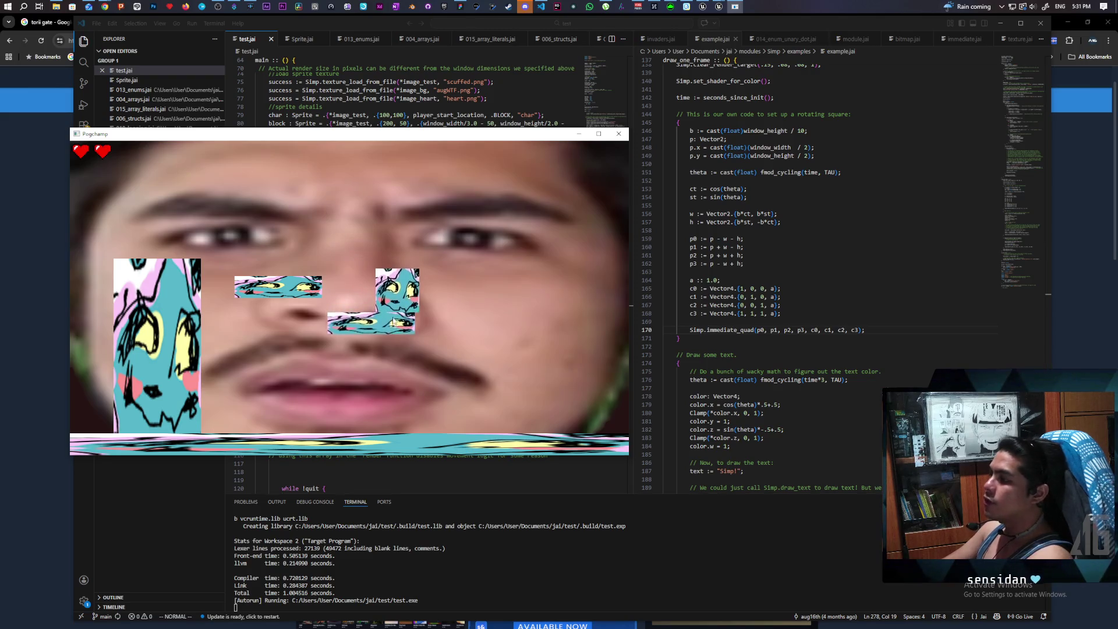
key(Left)
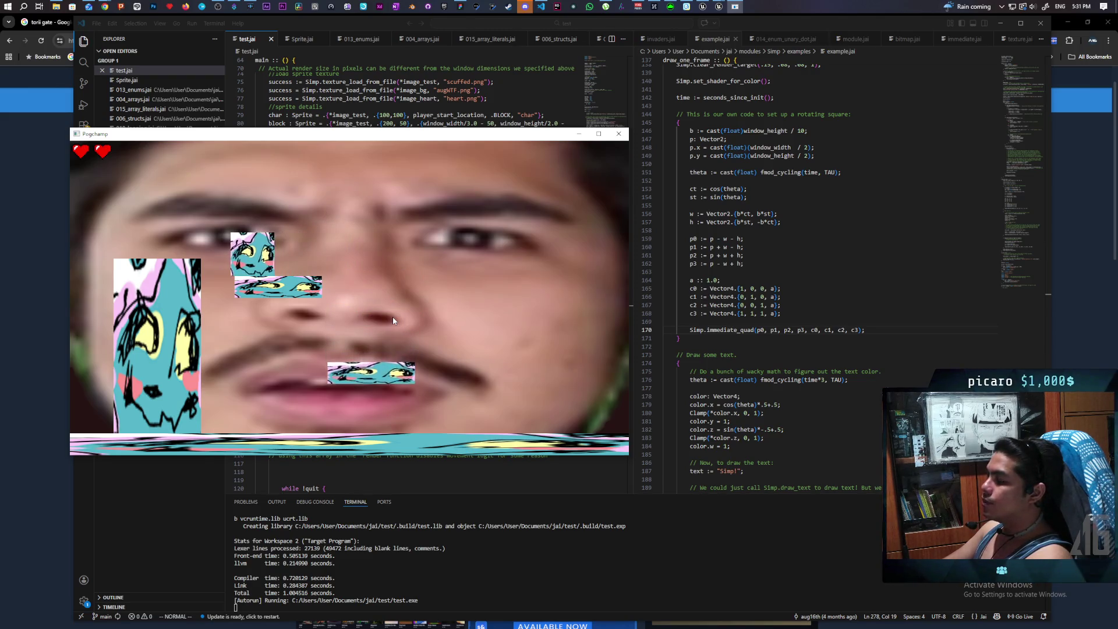
key(Up)
key(Right)
key(Left)
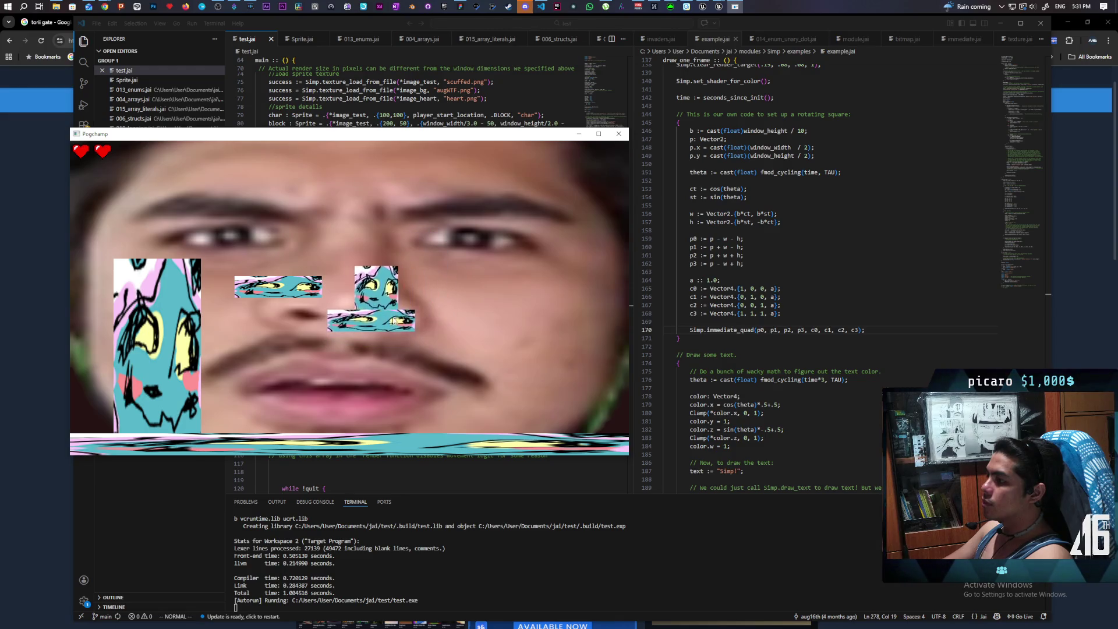
key(Up)
key(Left)
key(Right)
key(Left)
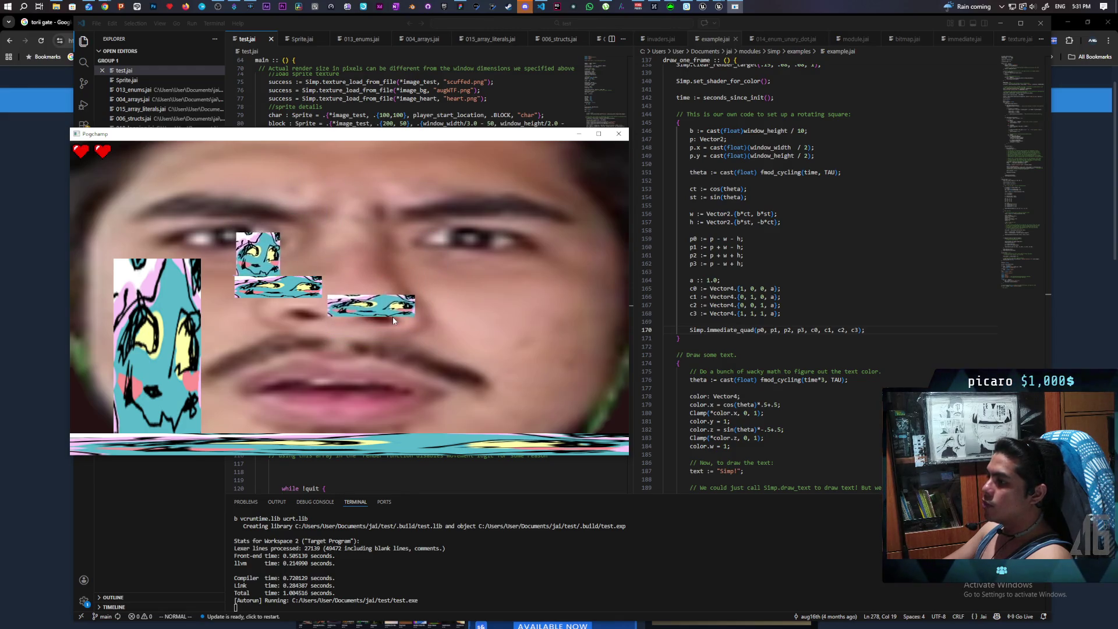
key(Up)
key(Right)
key(Left)
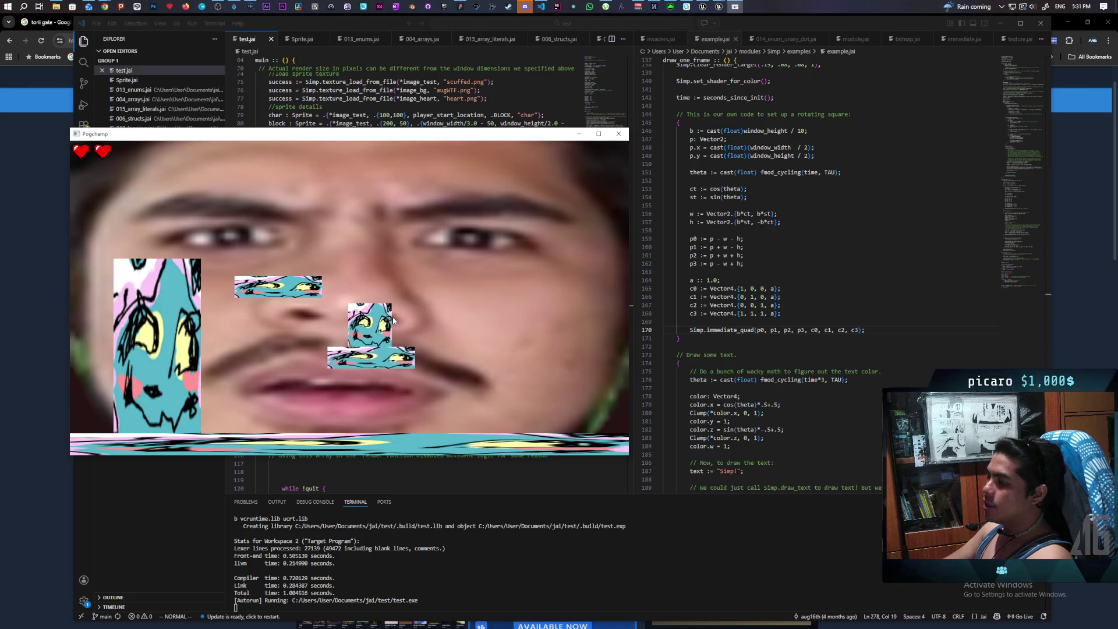
key(Right)
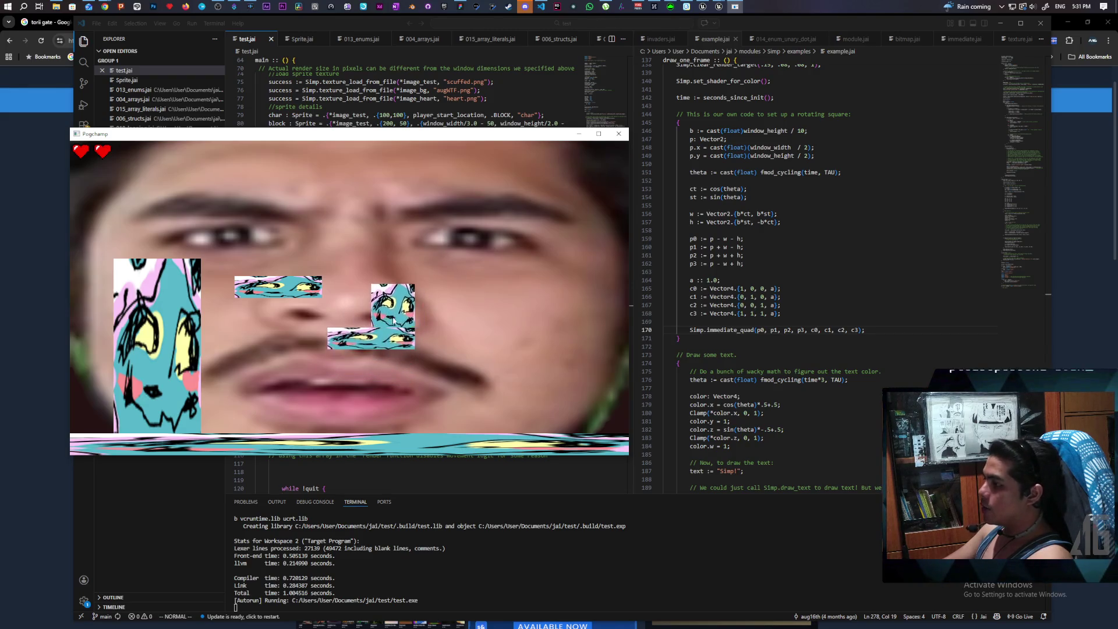
Jump via the fixed block onto the moving platform, drop to the ground and walk left
key(Up)
key(Left)
key(Up)
key(Right)
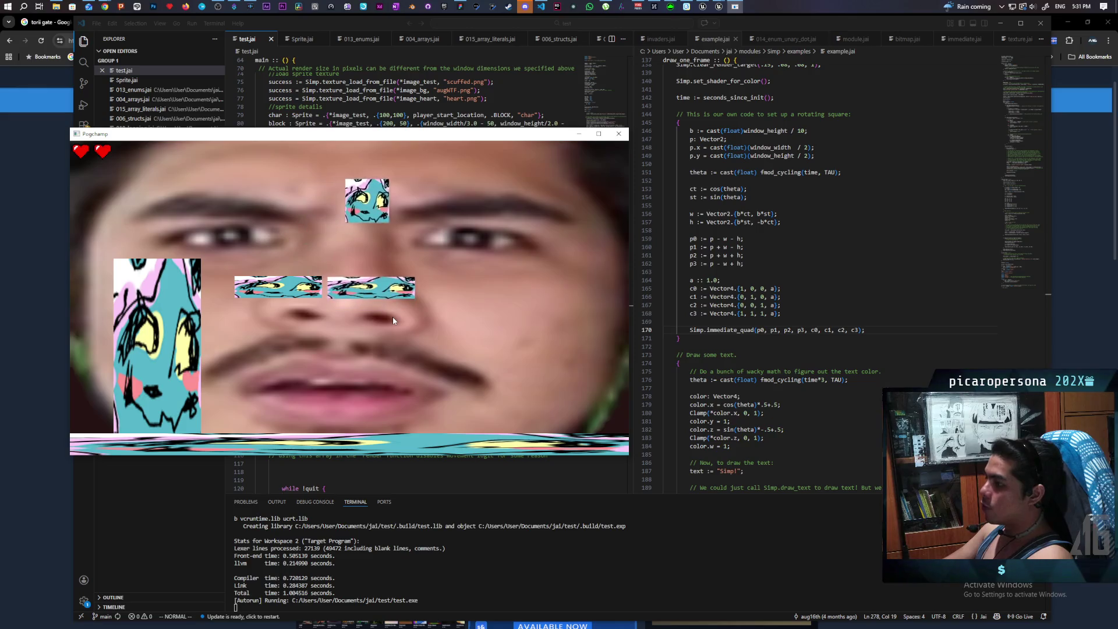
key(Up)
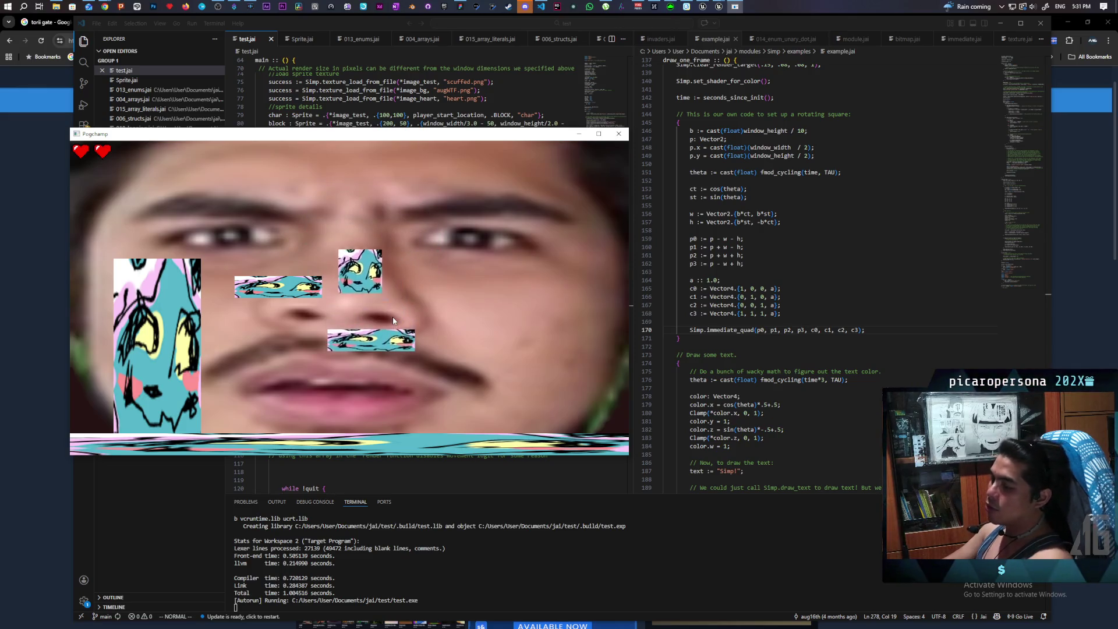
key(Left)
key(Up)
key(Right)
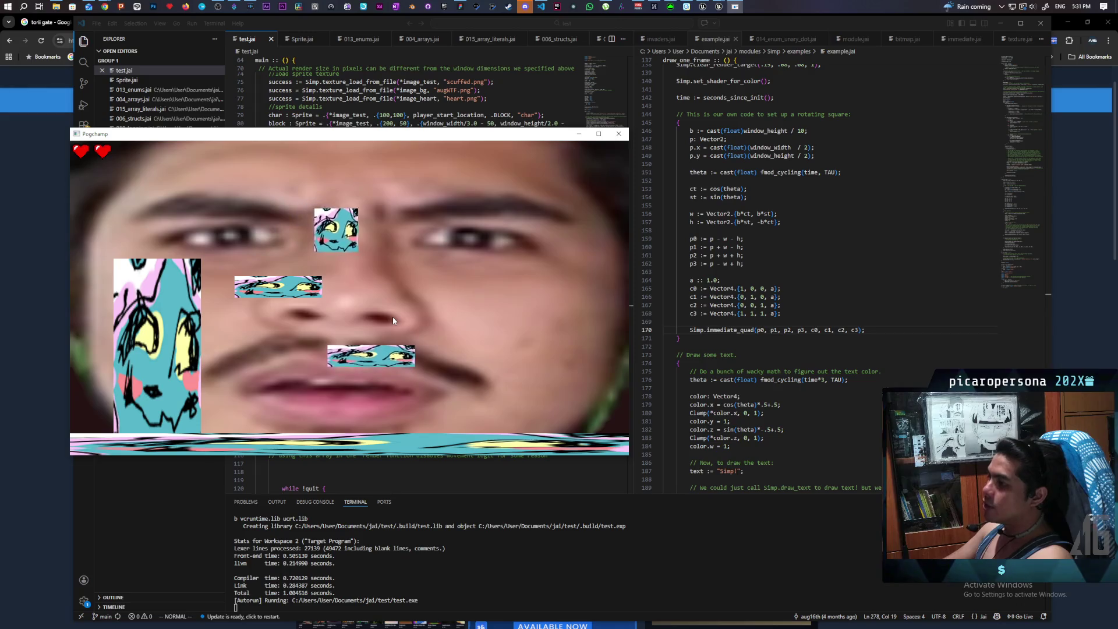
key(Right)
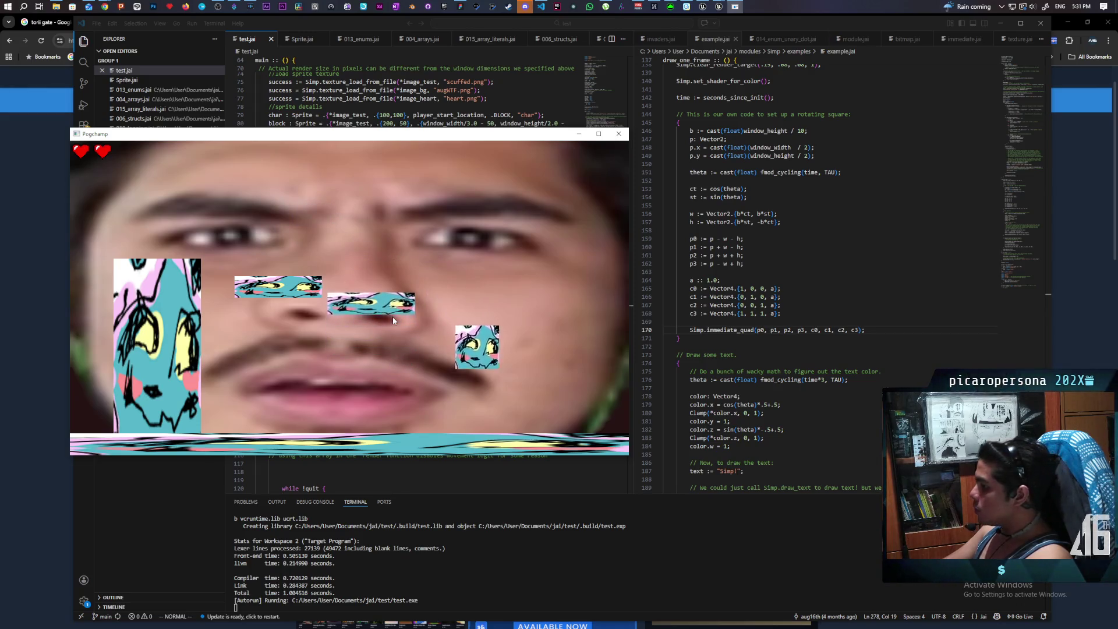
key(Left)
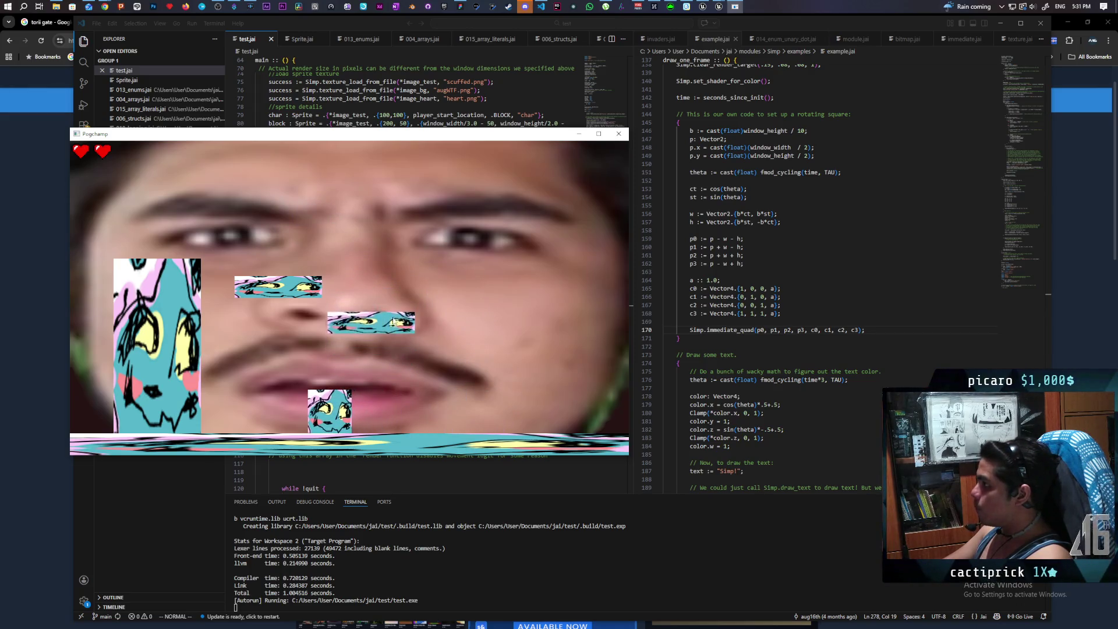
key(Left)
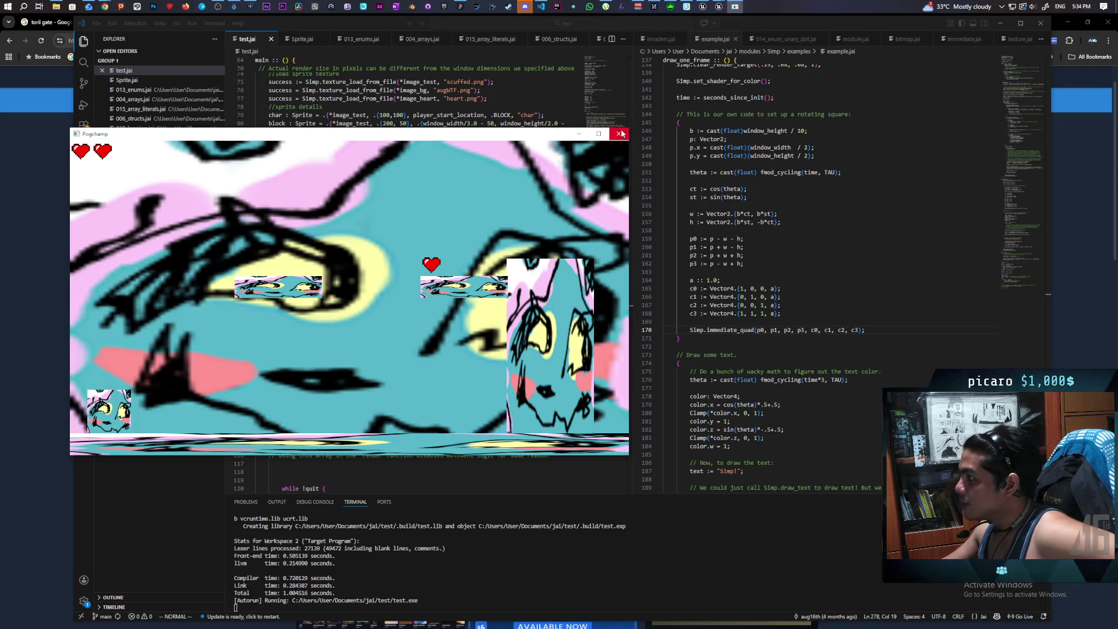
Close the running test.exe game window
click(622, 134)
click(419, 281)
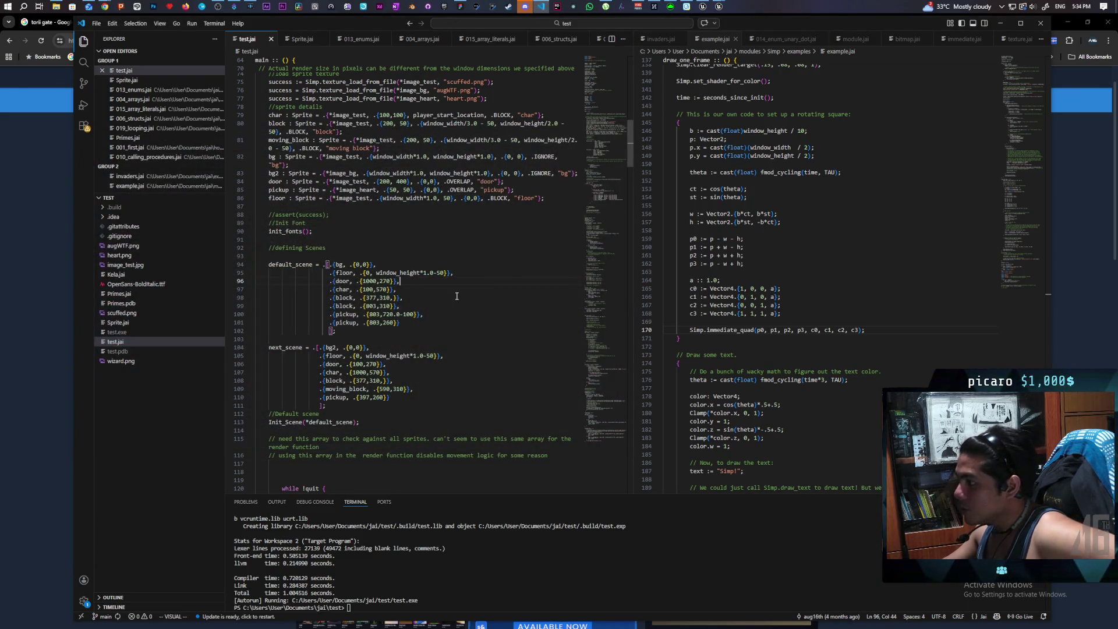
scroll(457, 296, down, 5)
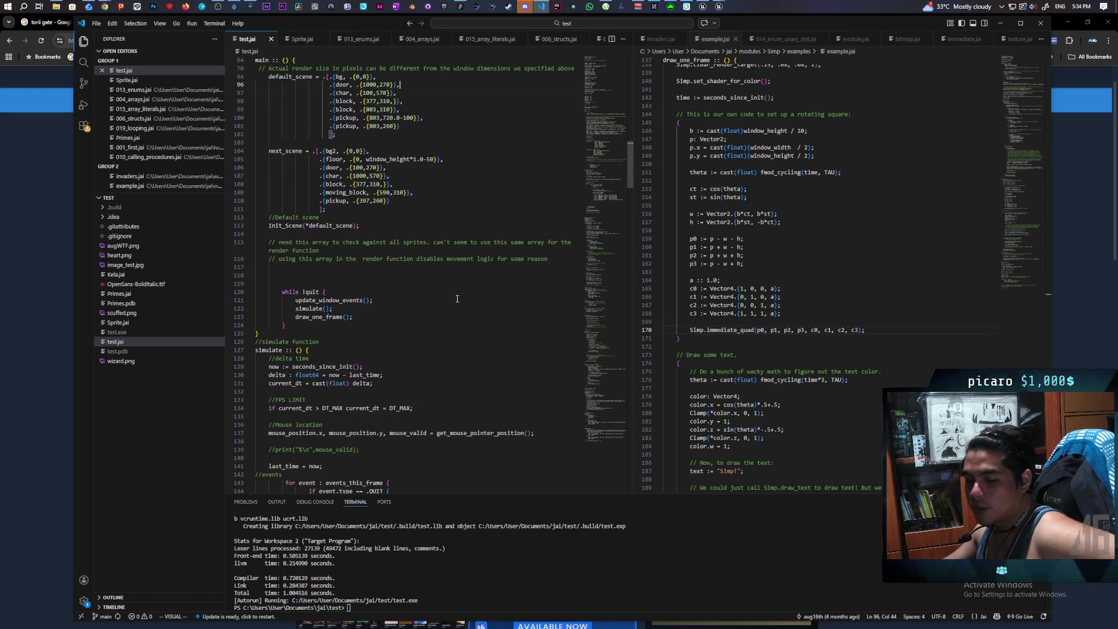
scroll(457, 299, up, 3)
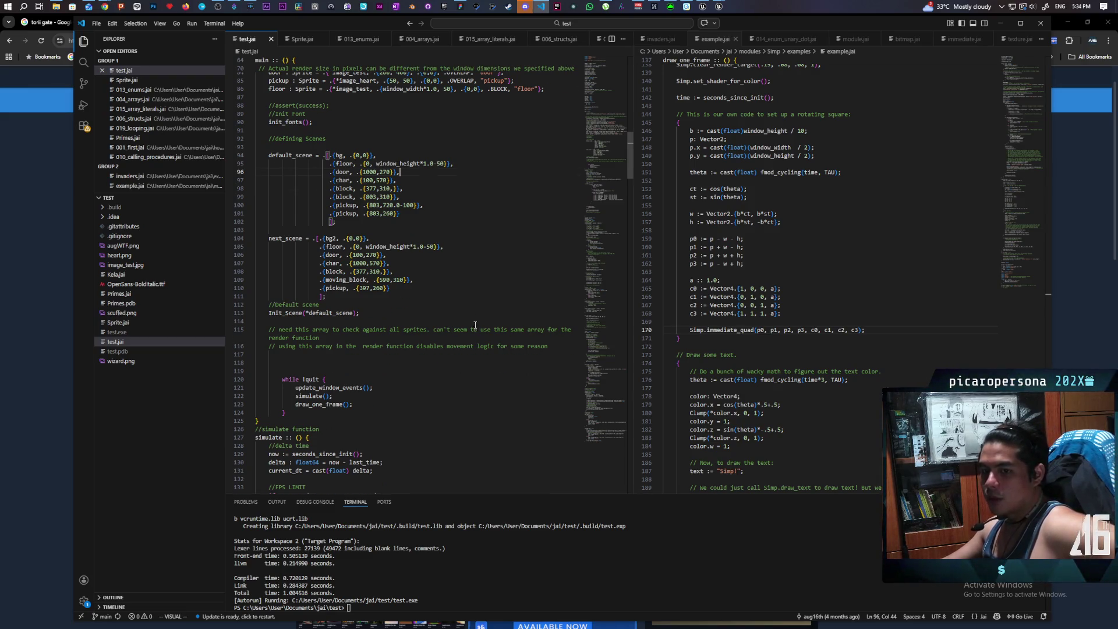
scroll(477, 328, down, 3)
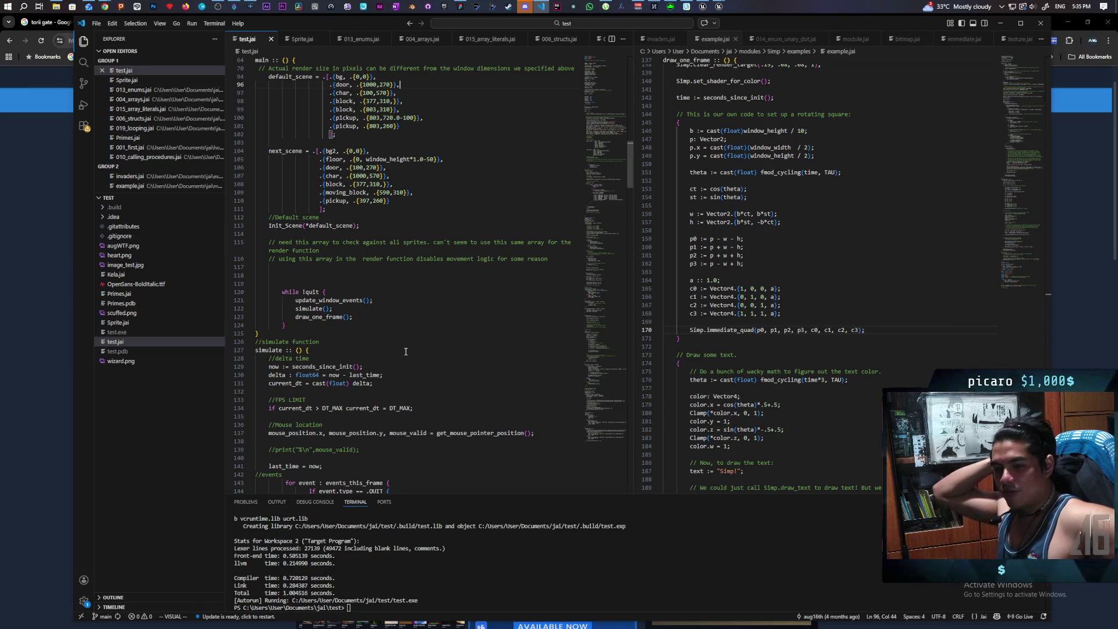
scroll(451, 227, up, 7)
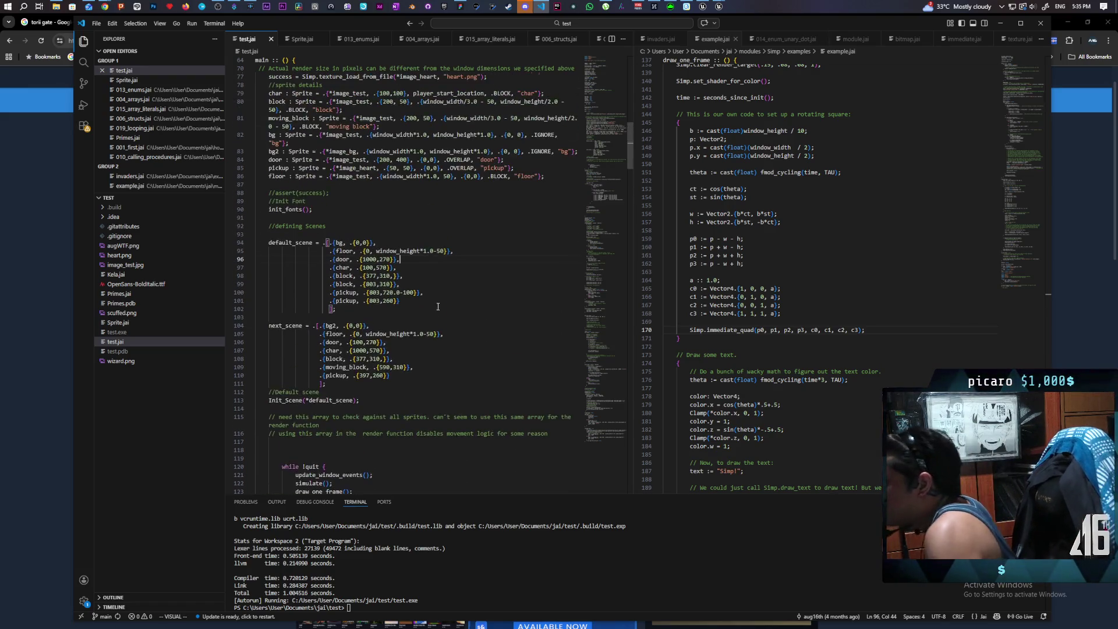
drag(630, 144, 620, 76)
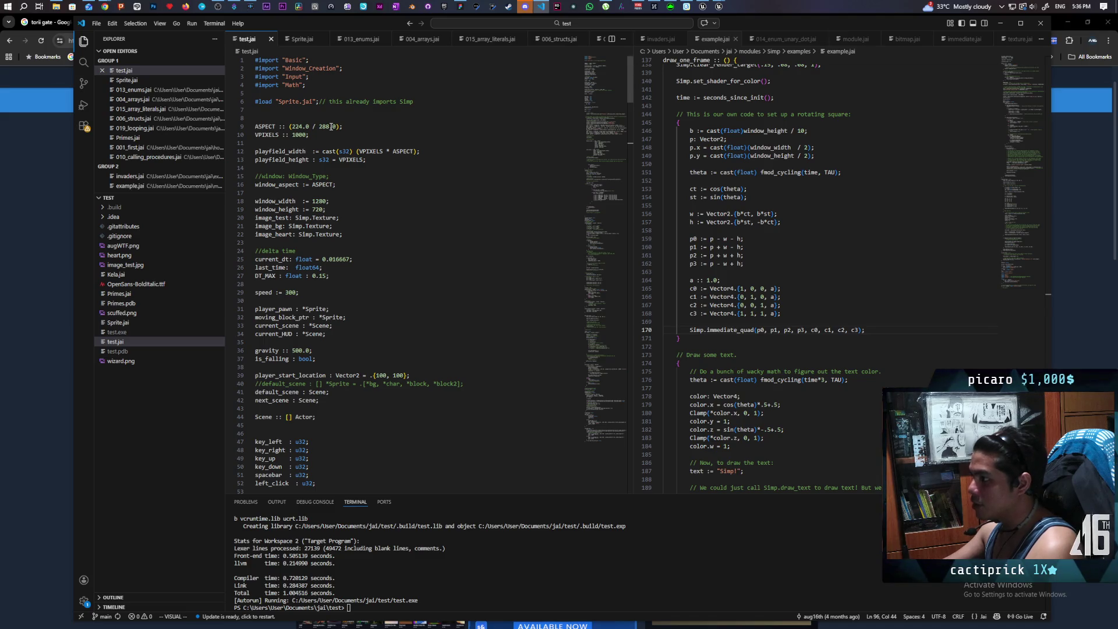
click(402, 294)
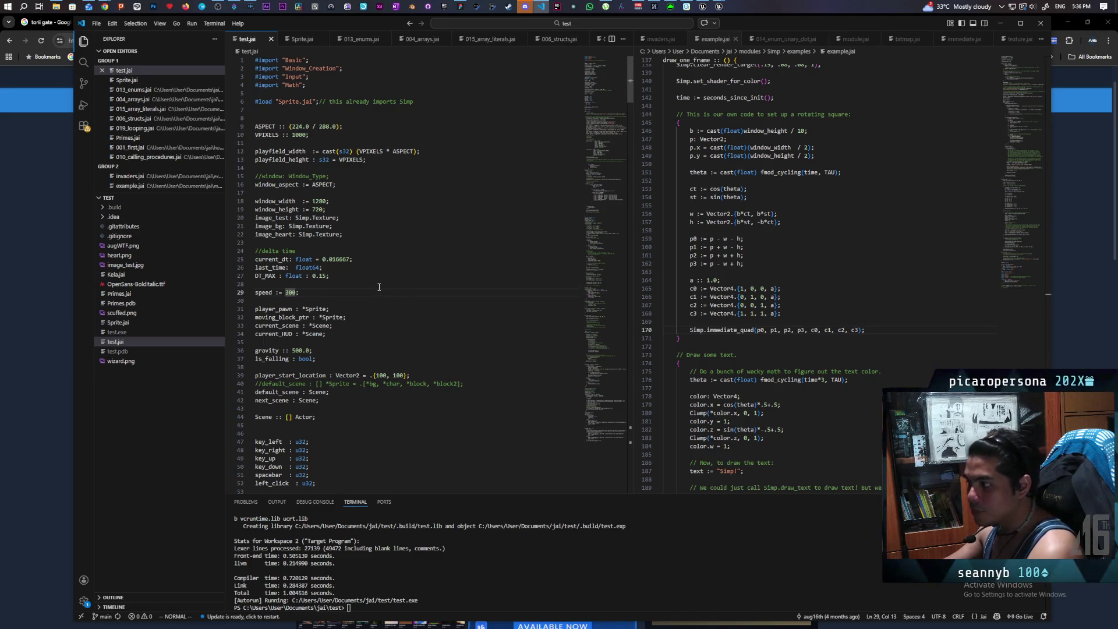
double_click(337, 259)
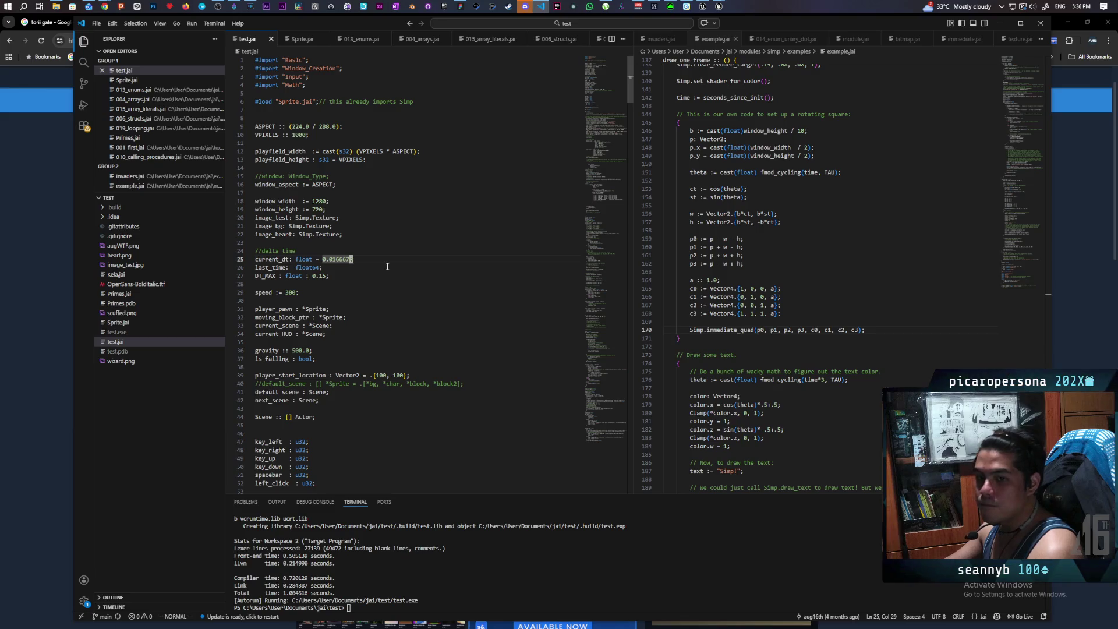
click(380, 196)
click(381, 185)
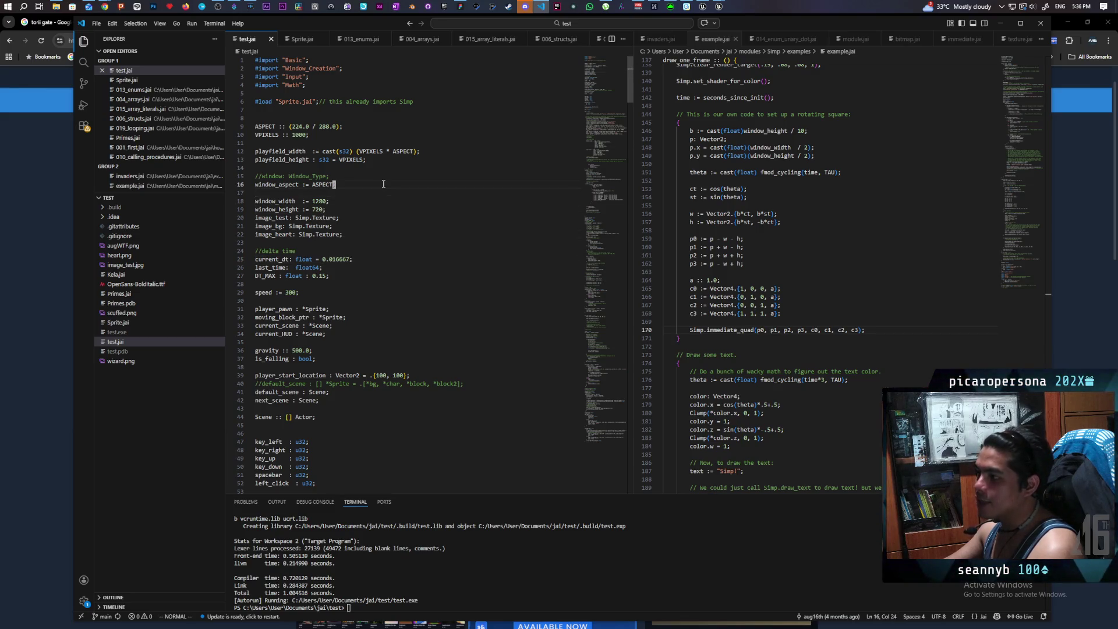
click(384, 176)
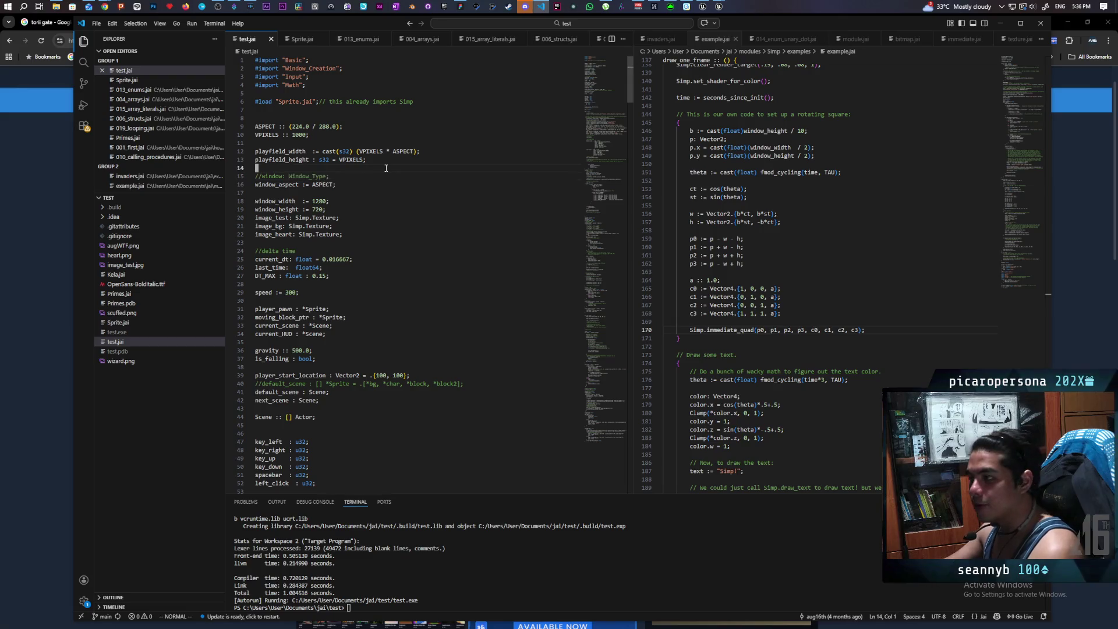
click(386, 169)
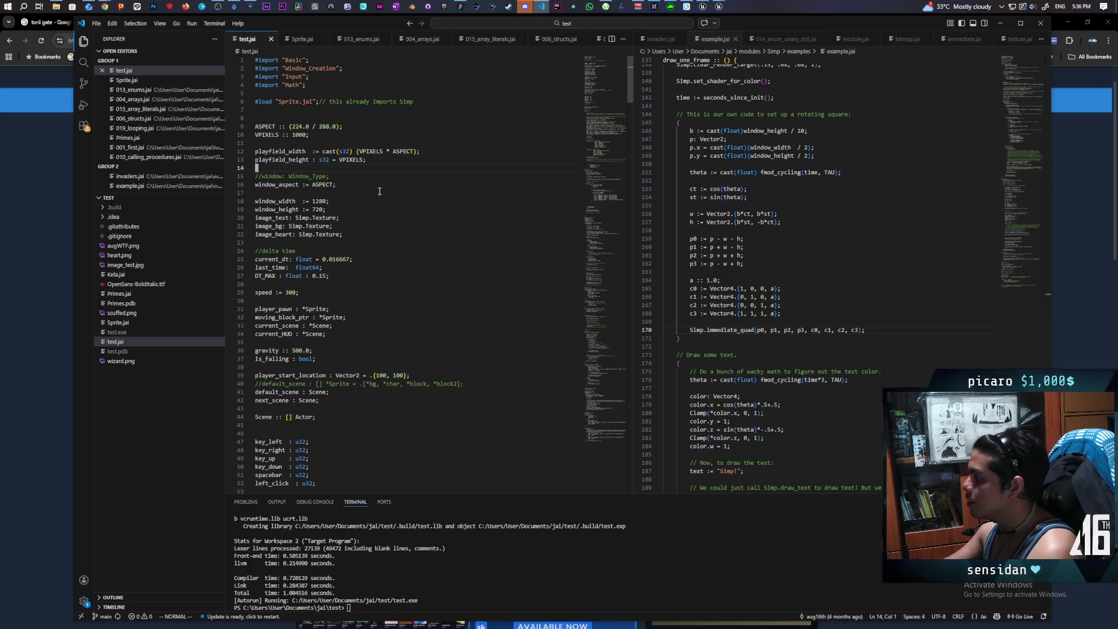
scroll(369, 201, down, 12)
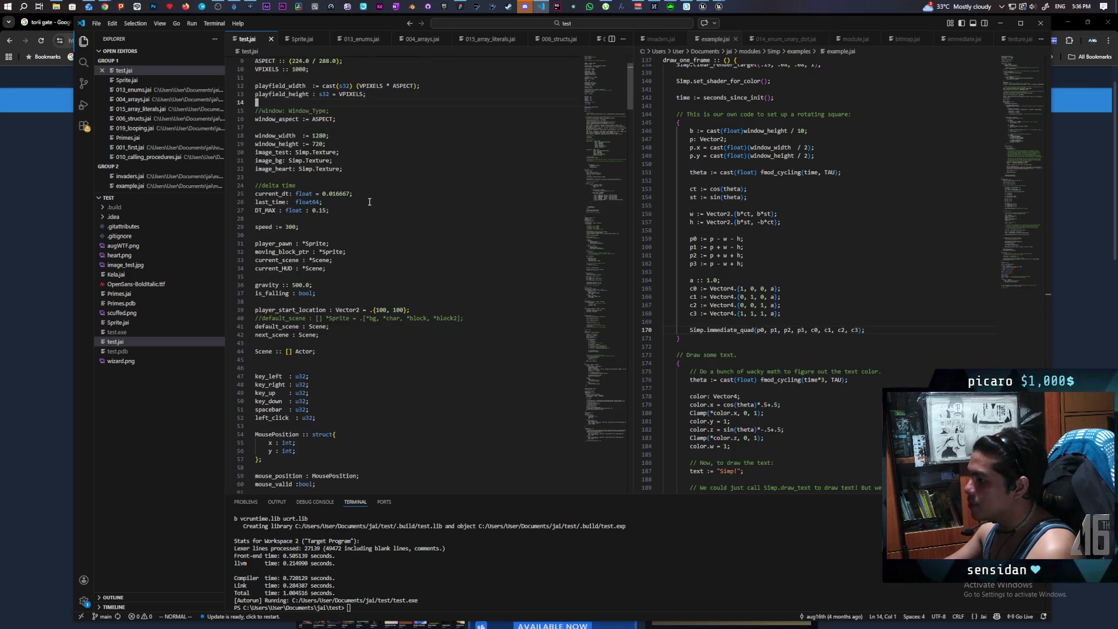
scroll(369, 201, down, 9)
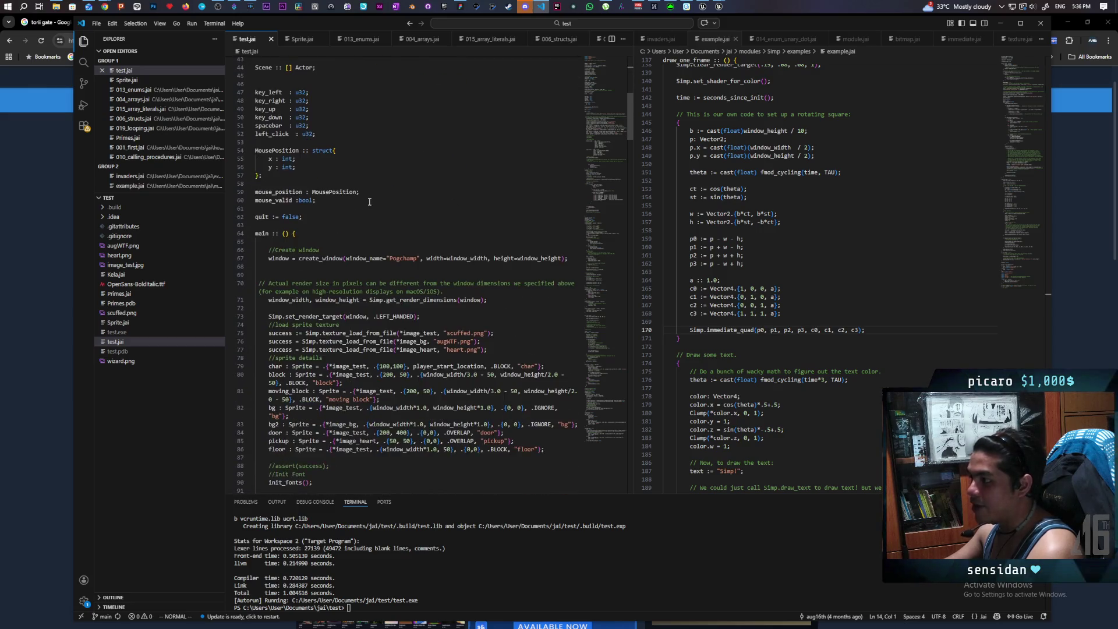
scroll(361, 202, down, 12)
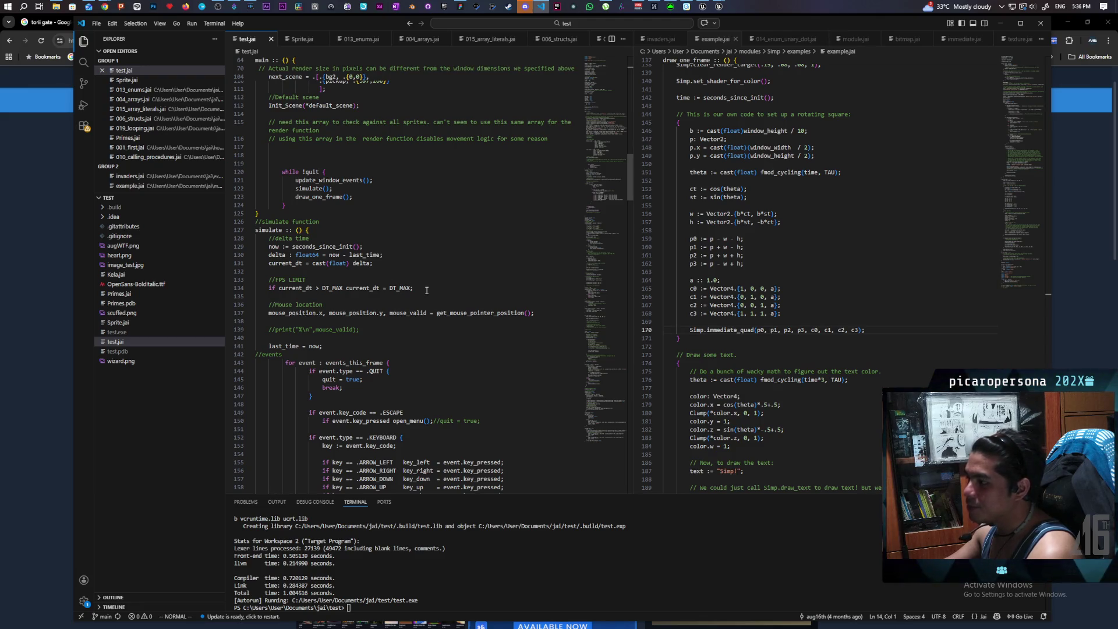
drag(433, 288, 256, 288)
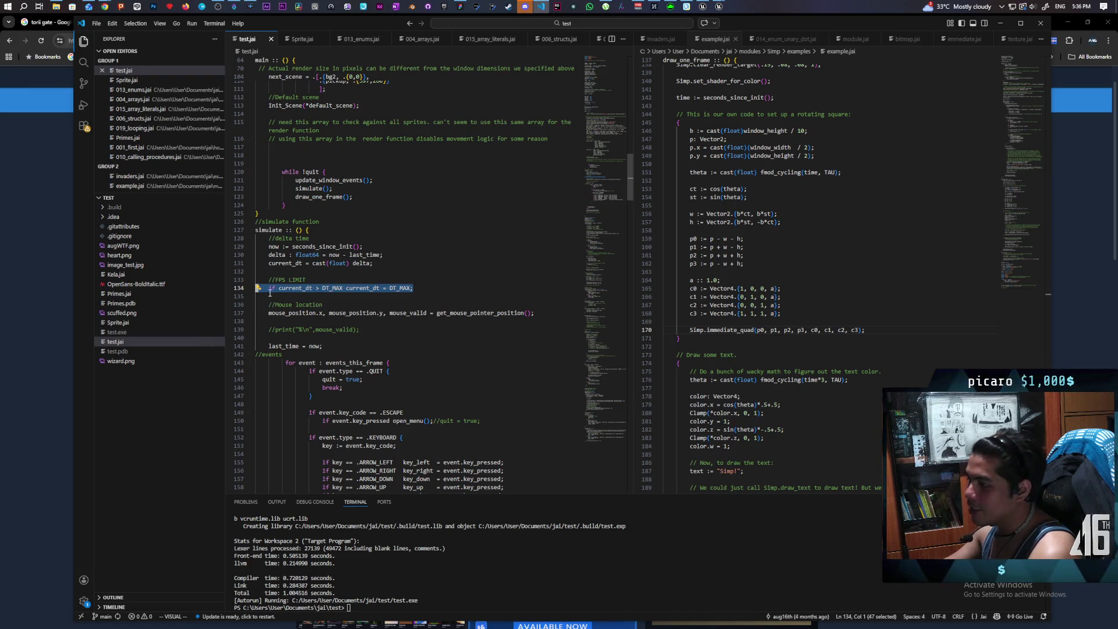
scroll(382, 339, down, 3)
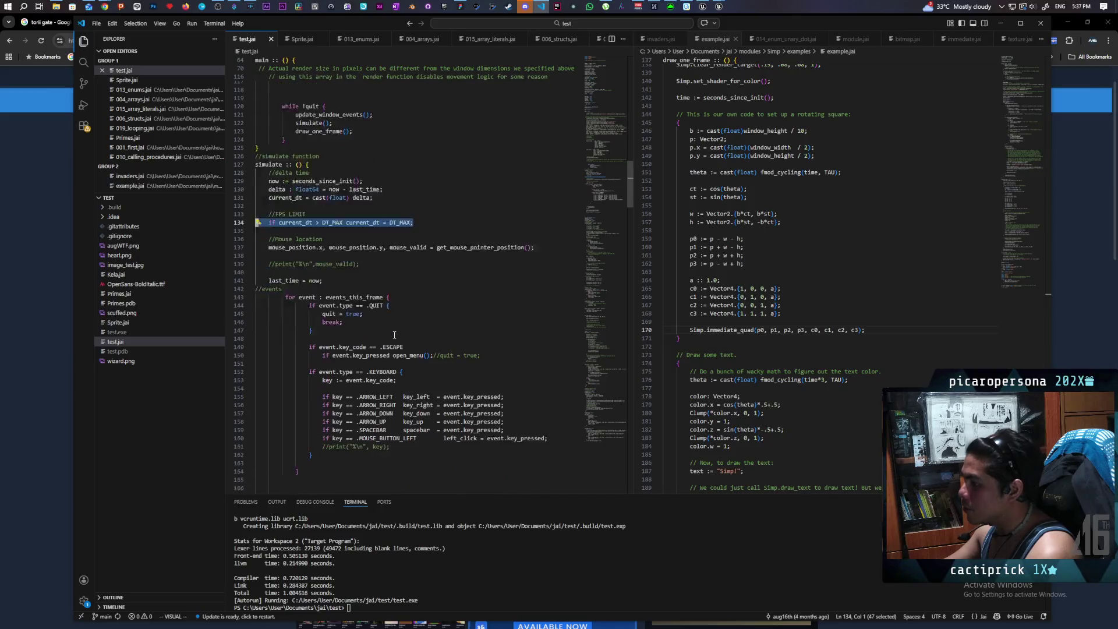
click(304, 383)
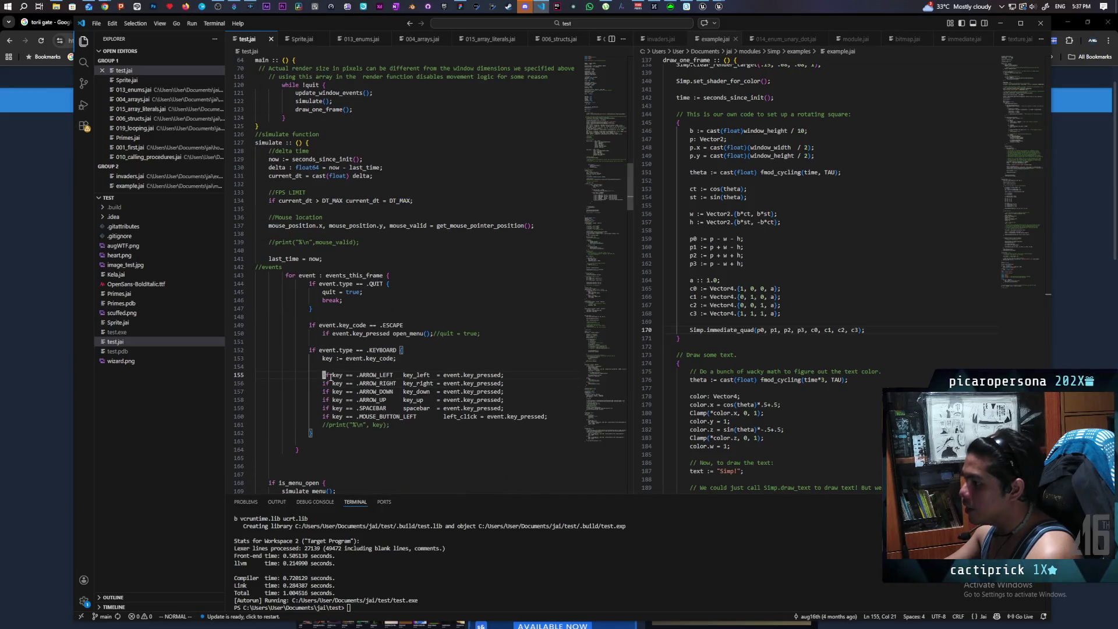
click(354, 375)
triple_click(375, 375)
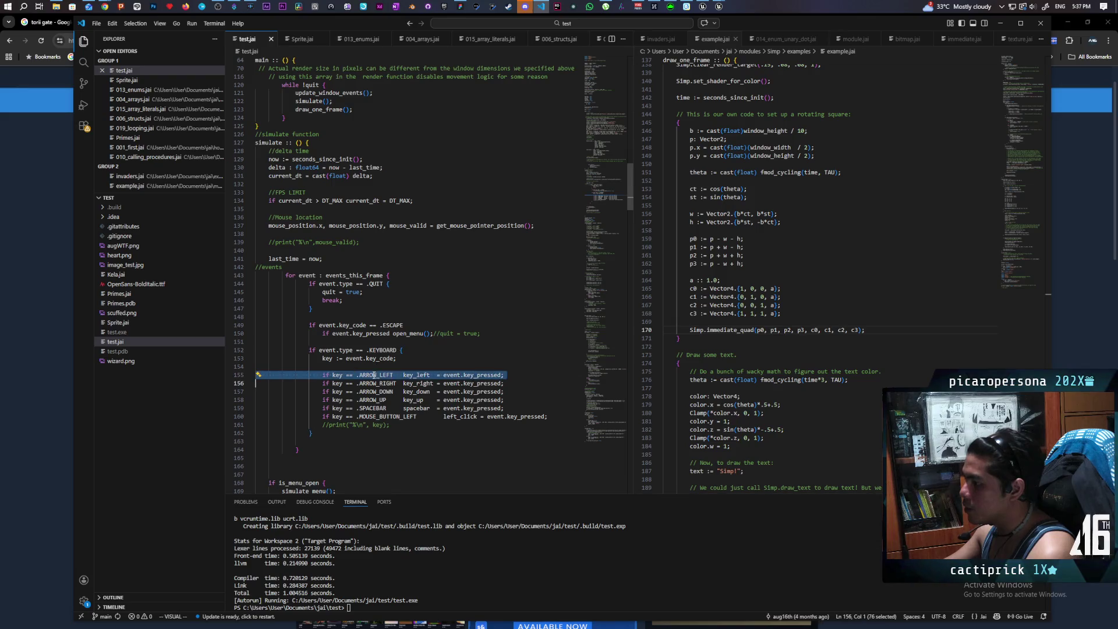
double_click(430, 377)
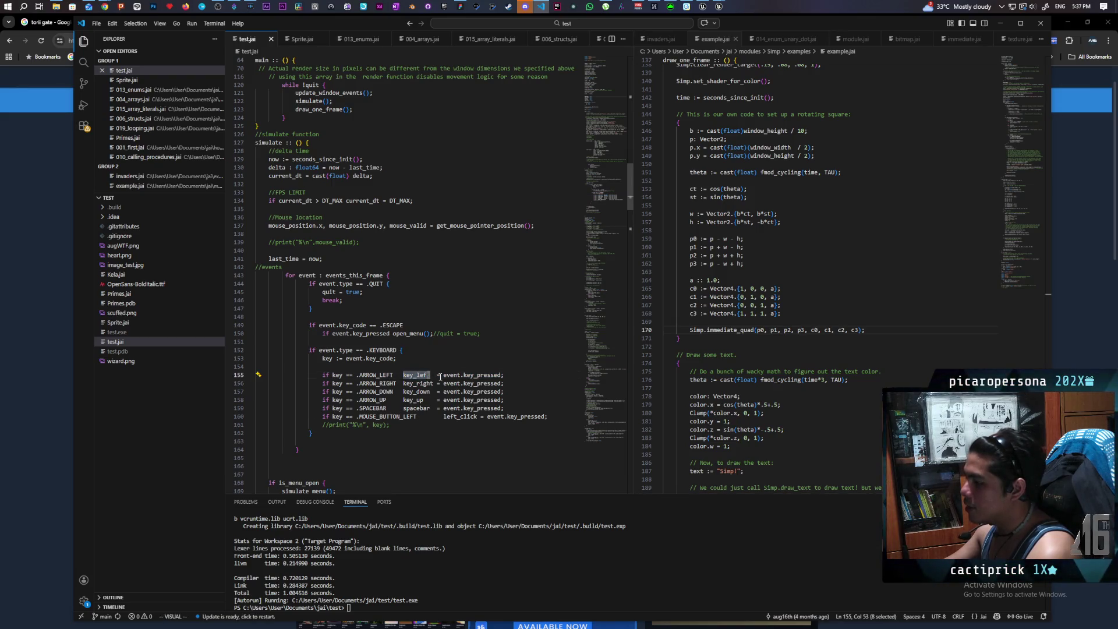
triple_click(473, 375)
click(473, 383)
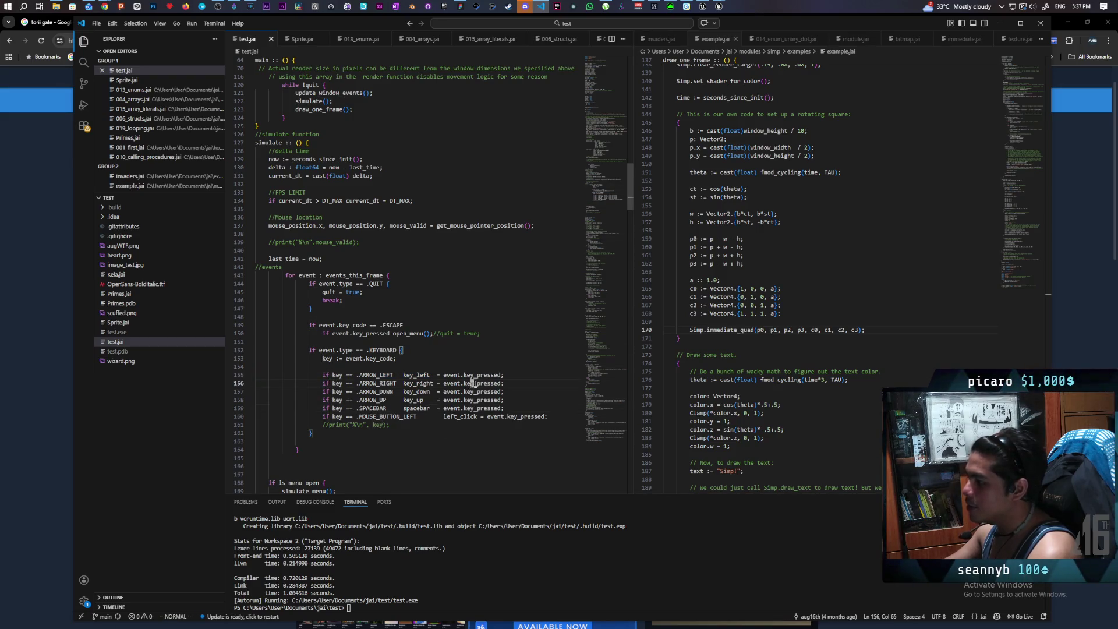
mouse_move(309, 350)
mouse_down()
mouse_move(519, 403)
mouse_move(311, 433)
mouse_up()
key(Escape)
mouse_move(309, 350)
mouse_down()
mouse_move(402, 358)
mouse_move(550, 425)
mouse_up()
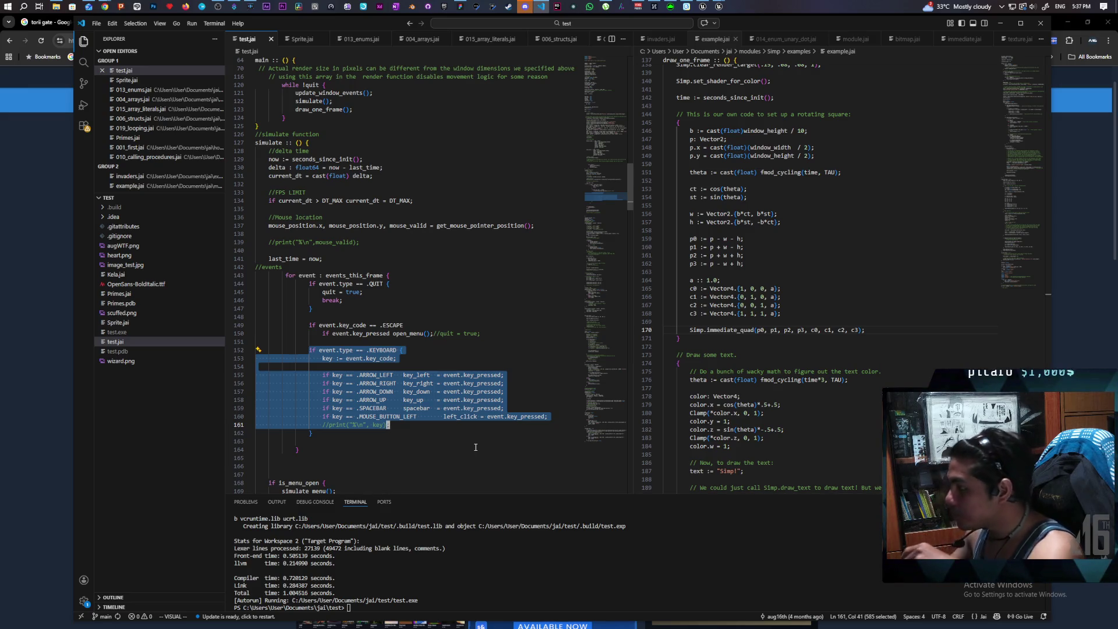
click(475, 447)
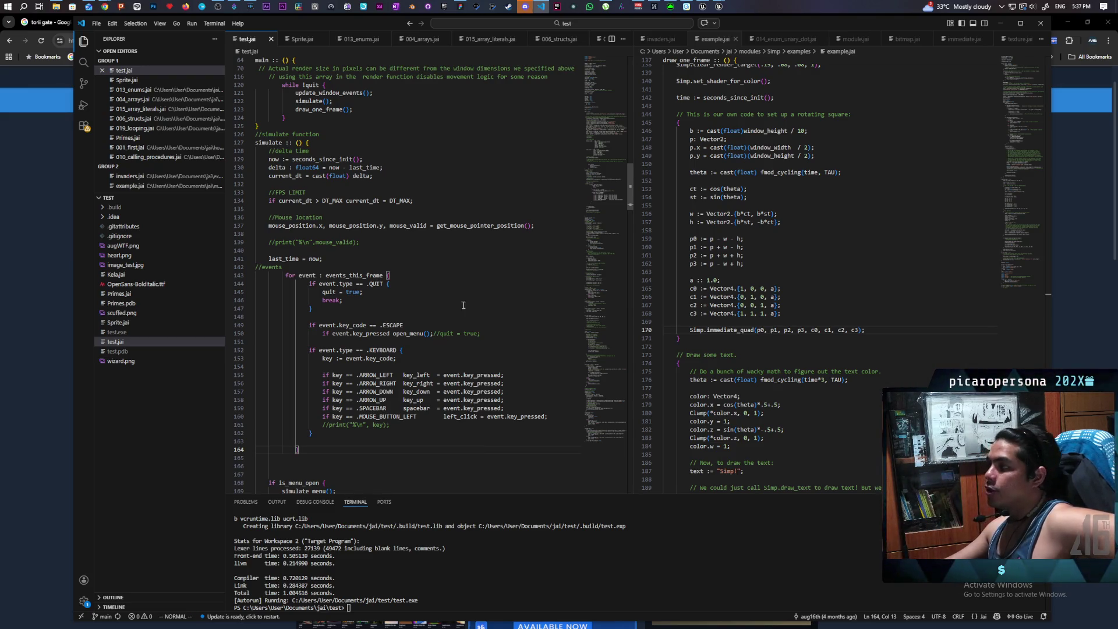
mouse_move(103, 7)
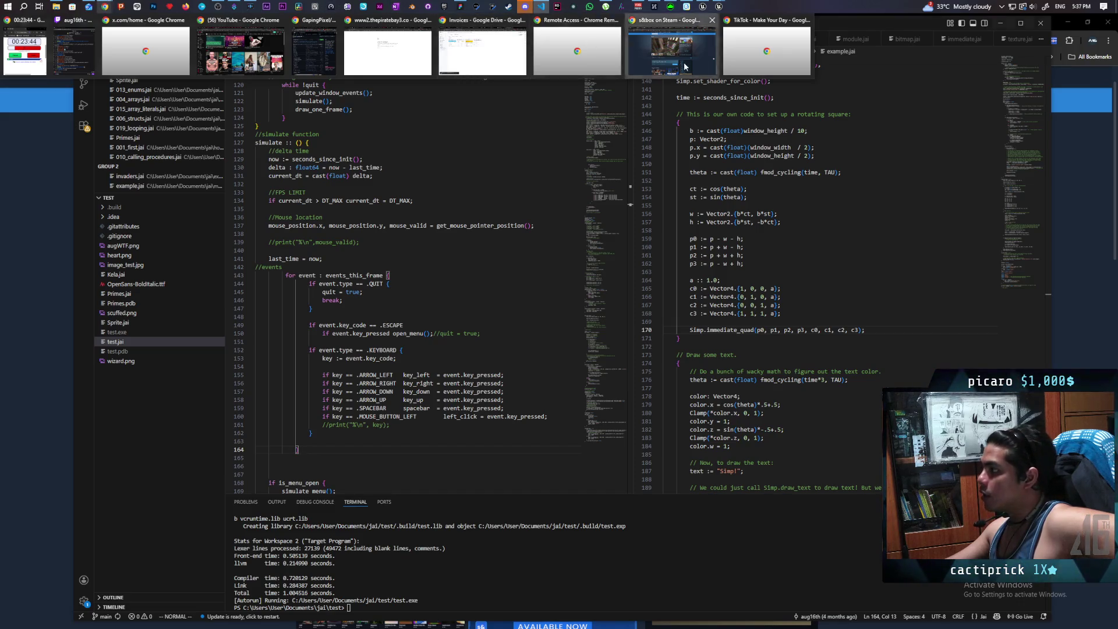
Search the Steam store for 'order of th' and open the Order of the Sinking Star page
click(671, 50)
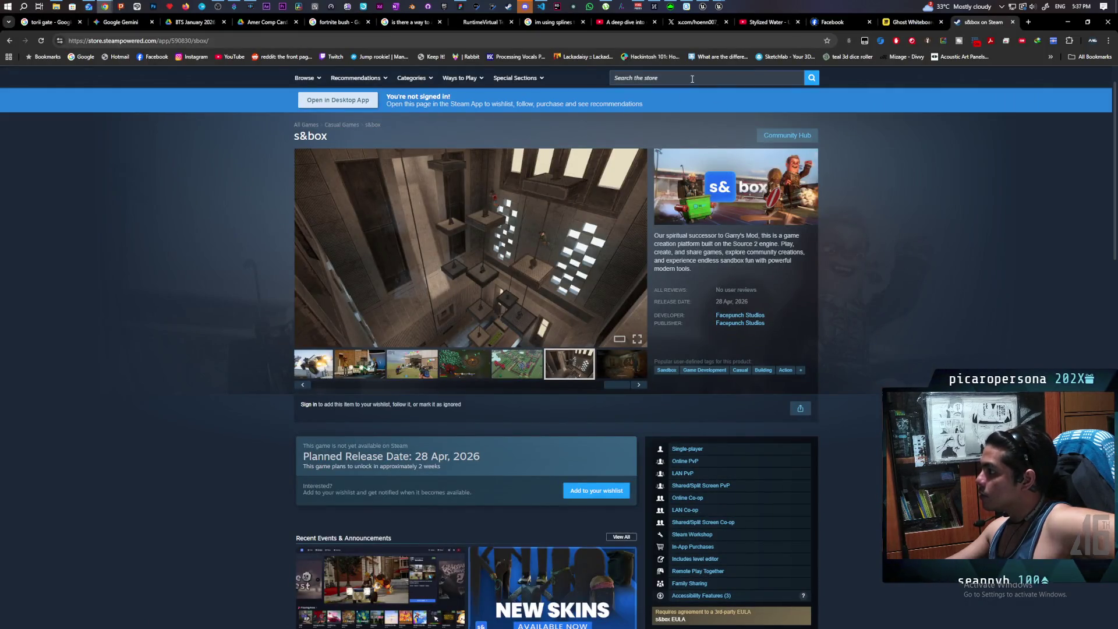
click(692, 78)
text(order of th)
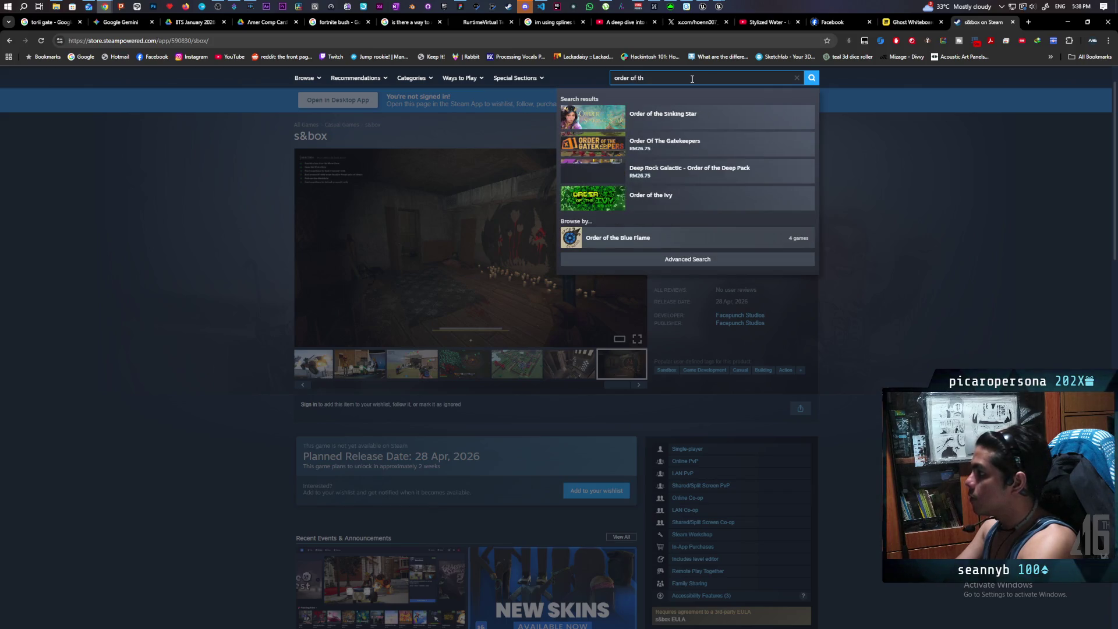
click(681, 115)
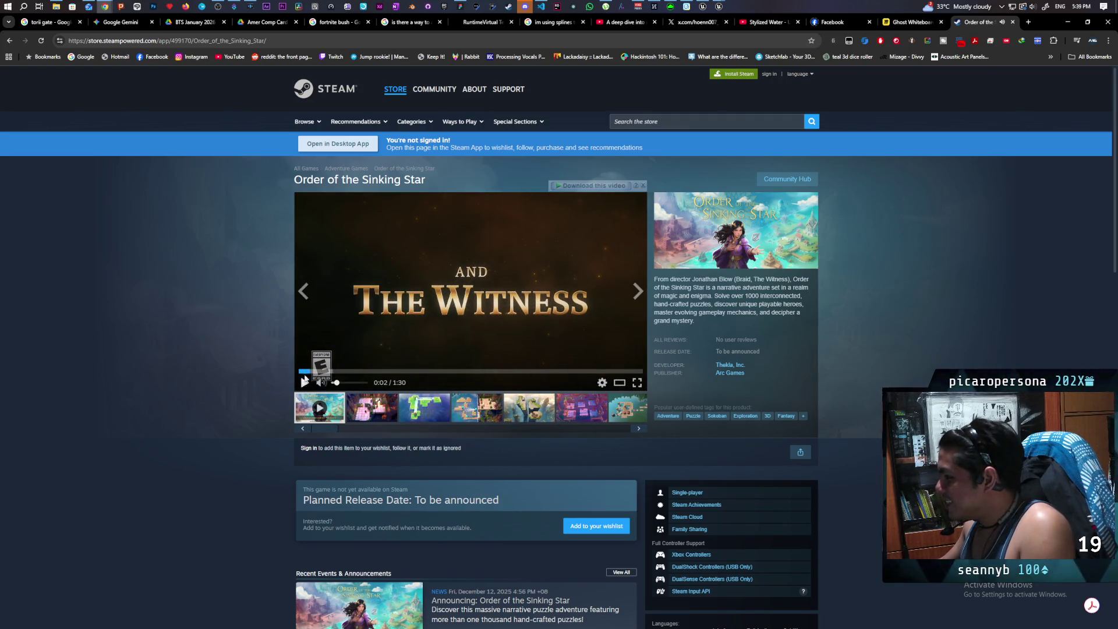
Stop the Order of the Sinking Star trailer and rewind it to 0:00
click(283, 373)
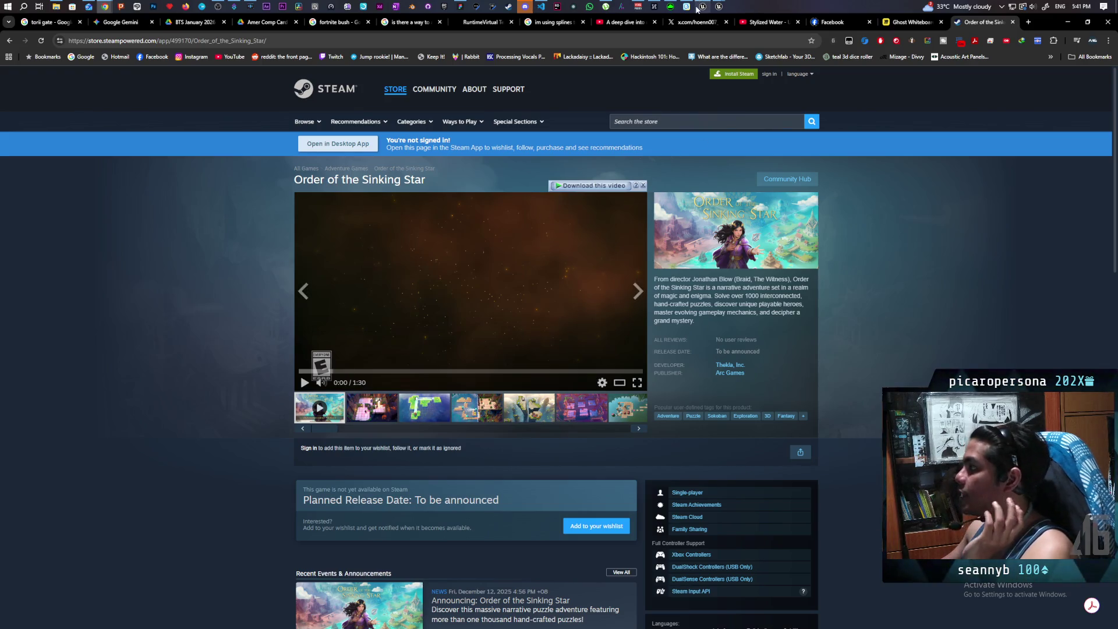
mouse_move(697, 7)
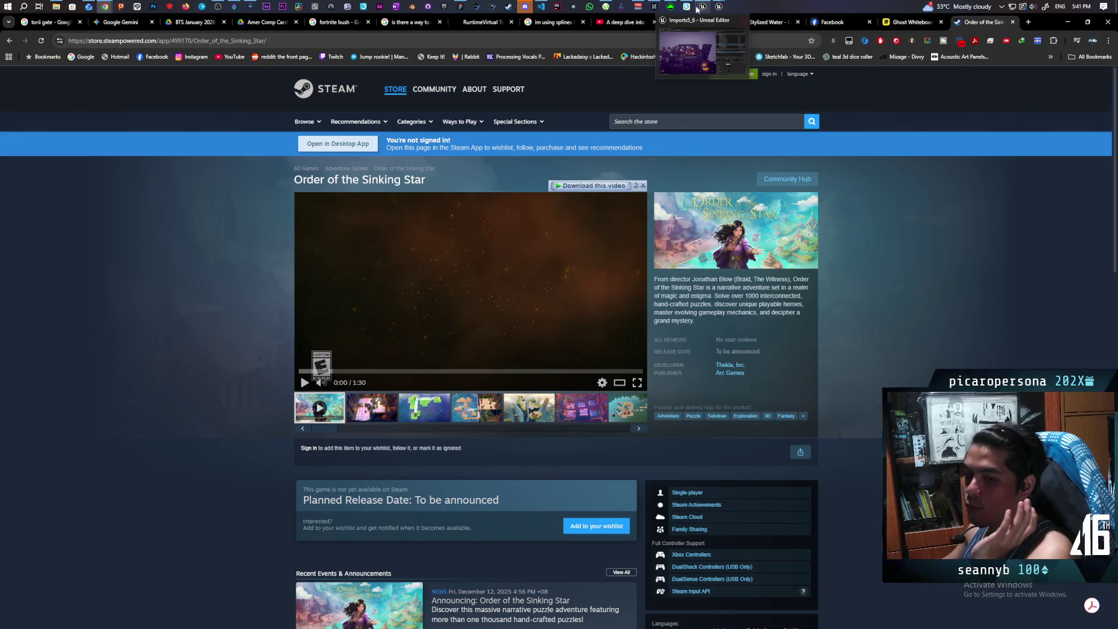
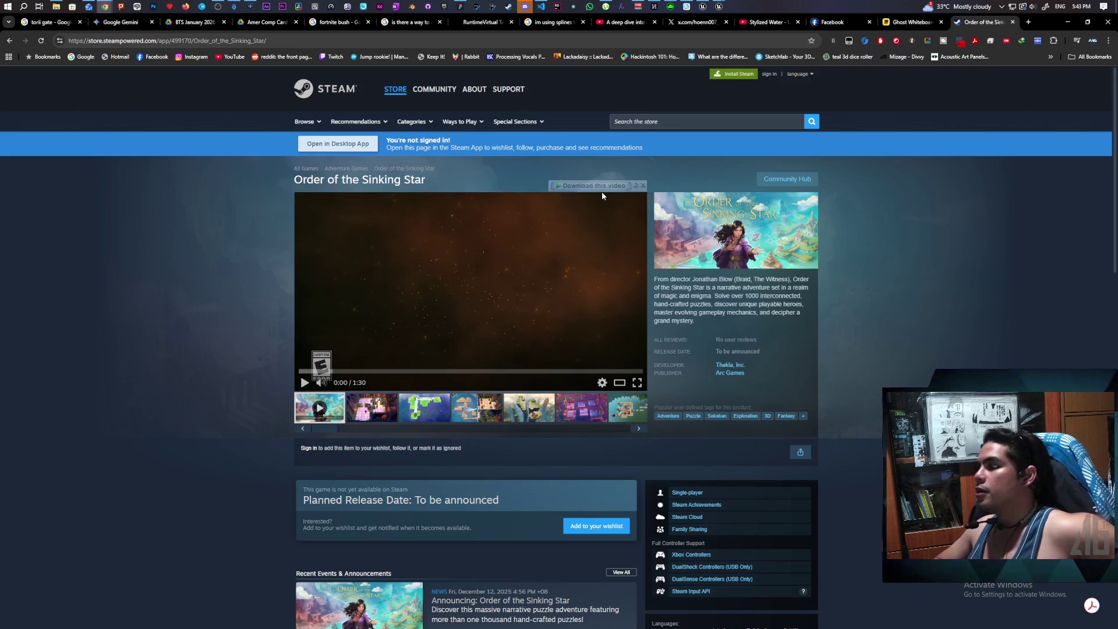
Play the Order of the Sinking Star trailer, then pause it at 0:35
click(602, 194)
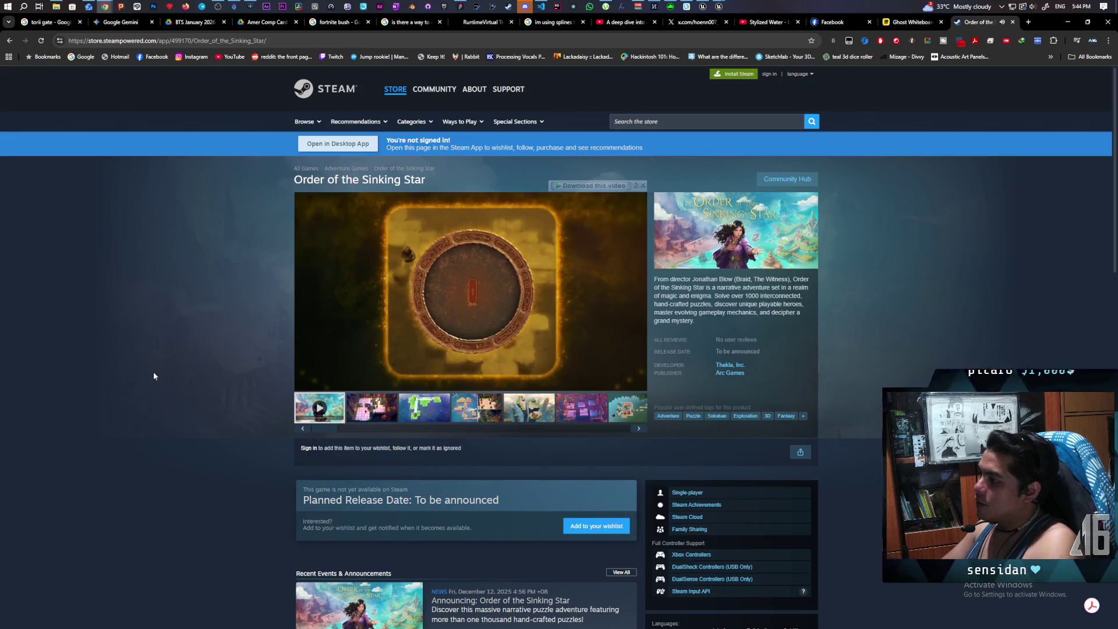
key(space)
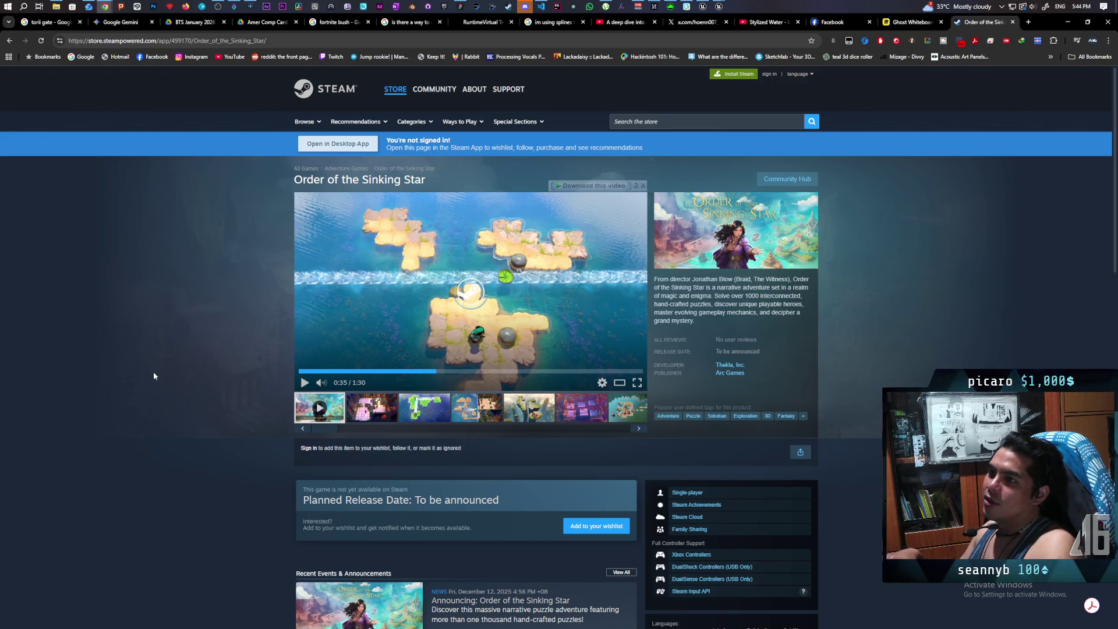
Resume the trailer and pause it again at 0:50
key(space)
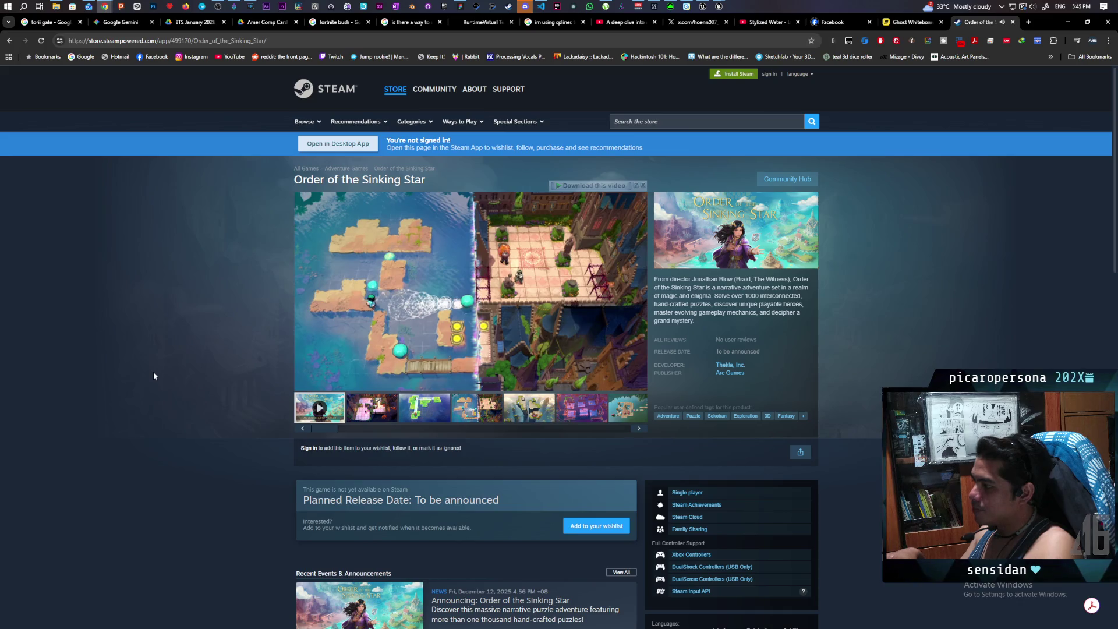
key(space)
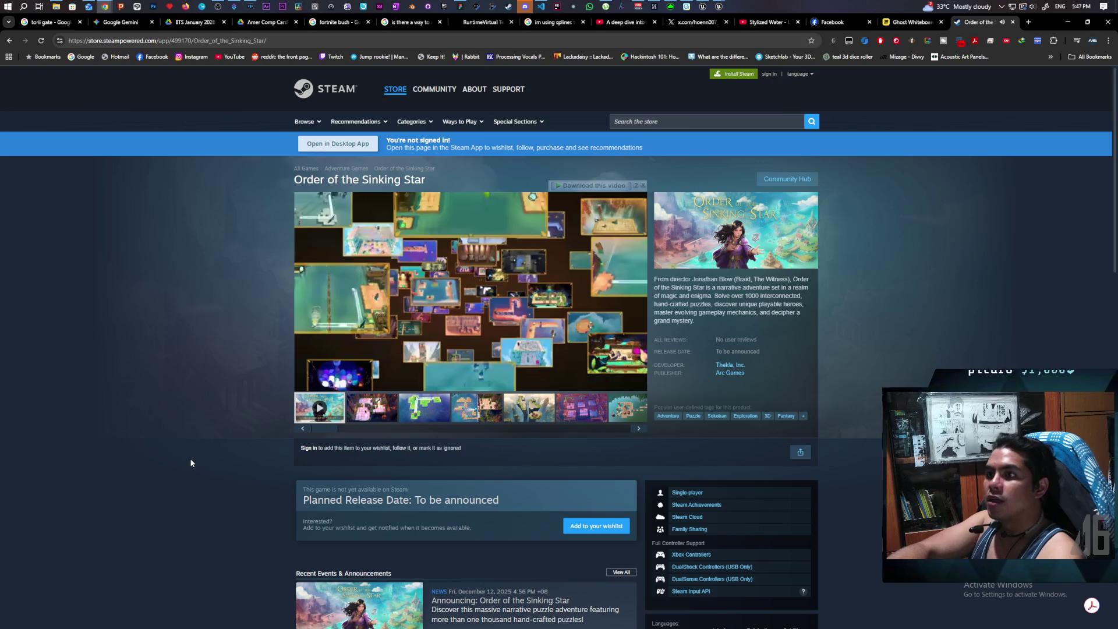
Pause the trailer at 1:17 of its 1:30 length
key(space)
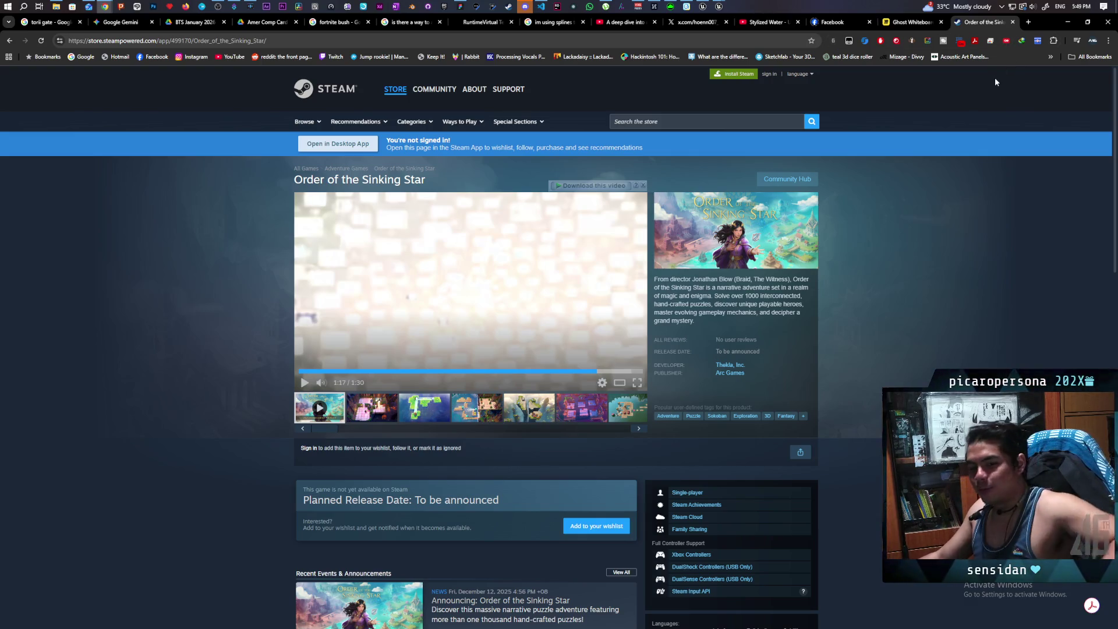
Minimize Chrome to return to the VS Code editor
click(1071, 22)
Rerun the previous build command in the terminal to launch the Pogchamp game
click(448, 597)
key(Up)
key(Return)
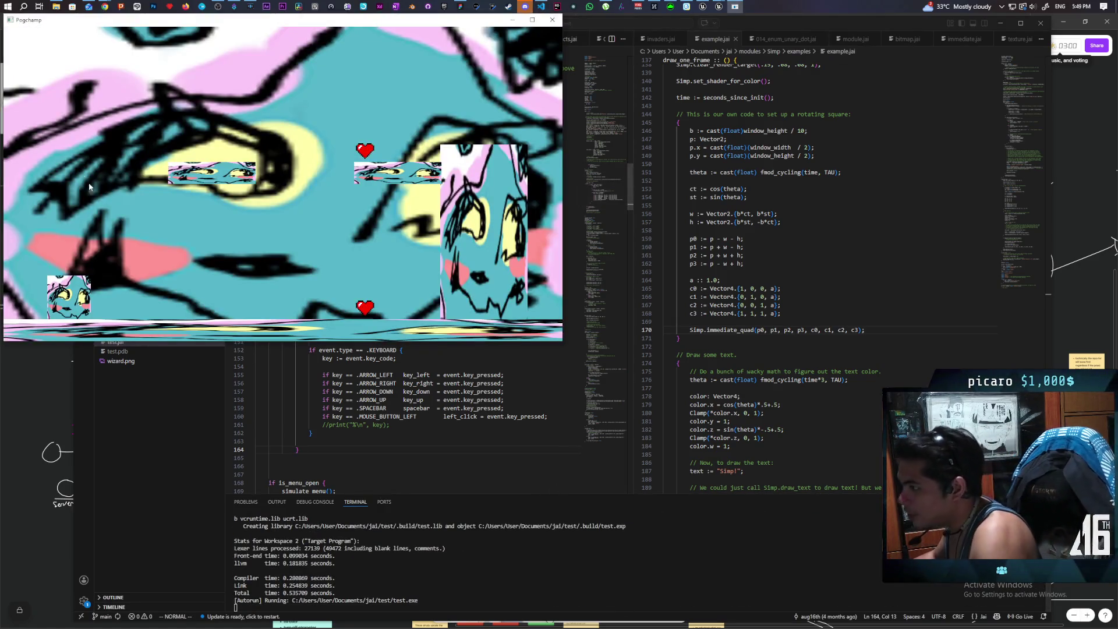
Walk the character right and left along the floor to collect the lower heart
key(Right)
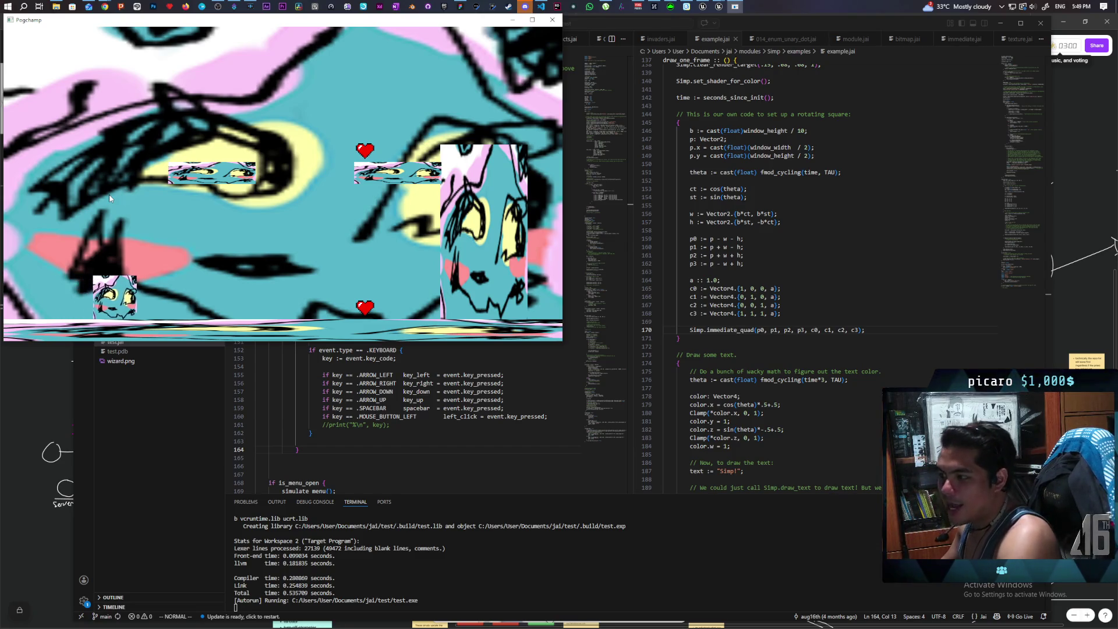
key(Right)
key(Right)
key(Left)
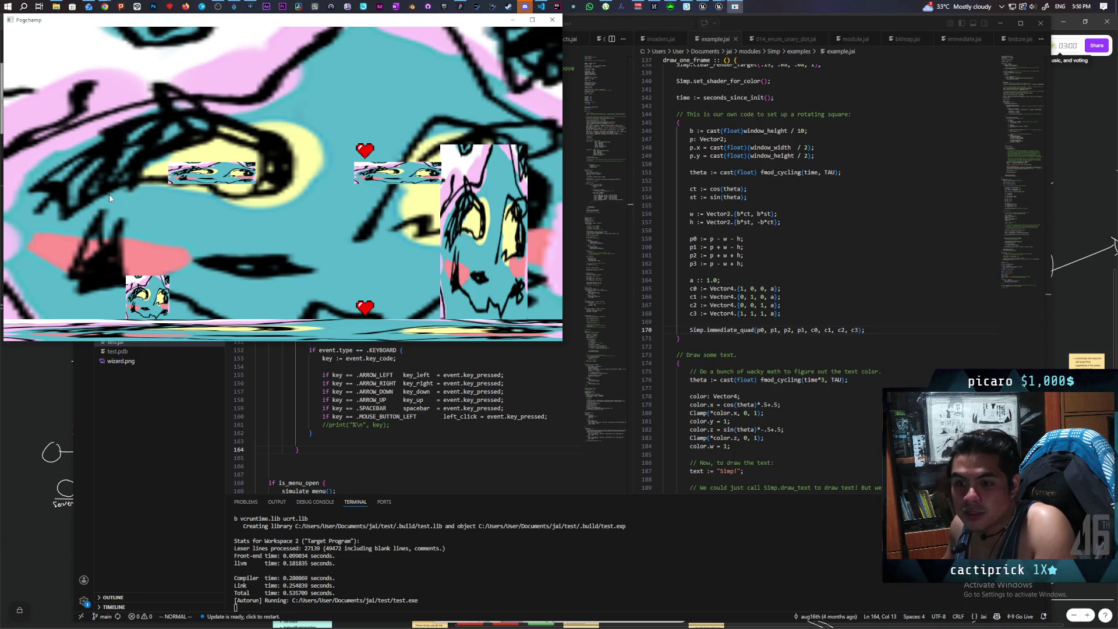
key(Right)
key(Right)
key(Left)
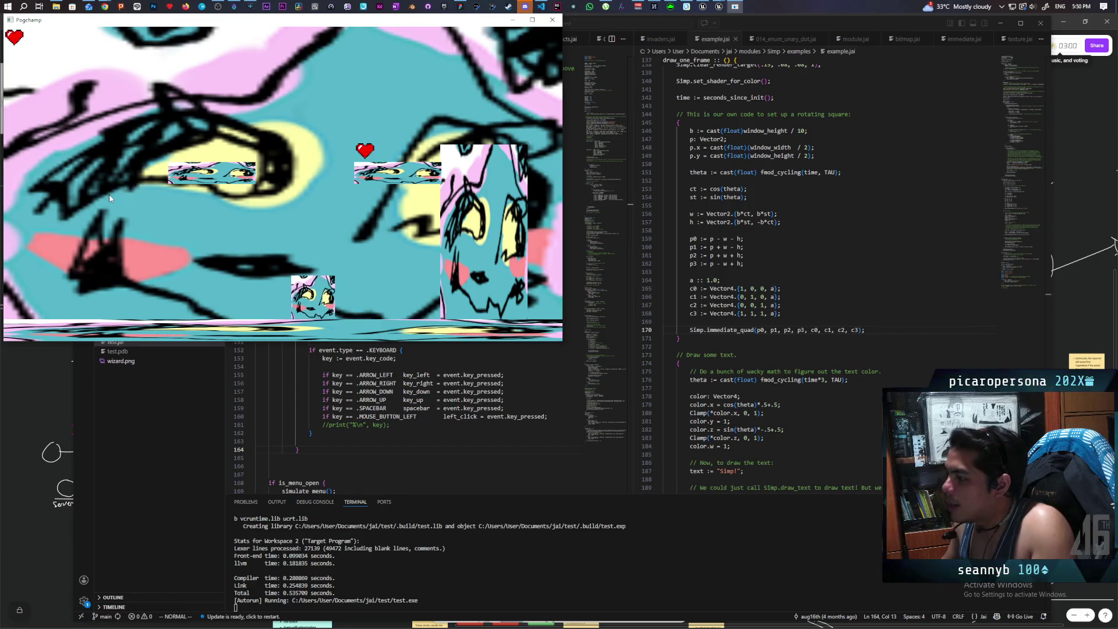
Move the character up, down, left and right around the upper and right tiles
key(Right)
key(Up)
key(Left)
key(Down)
key(Left)
key(Up)
key(Right)
key(Right)
key(Down)
key(Up)
key(Down)
key(Up)
key(Down)
key(Up)
Make the character jump repeatedly, steering left and right between jumps
key(Down)
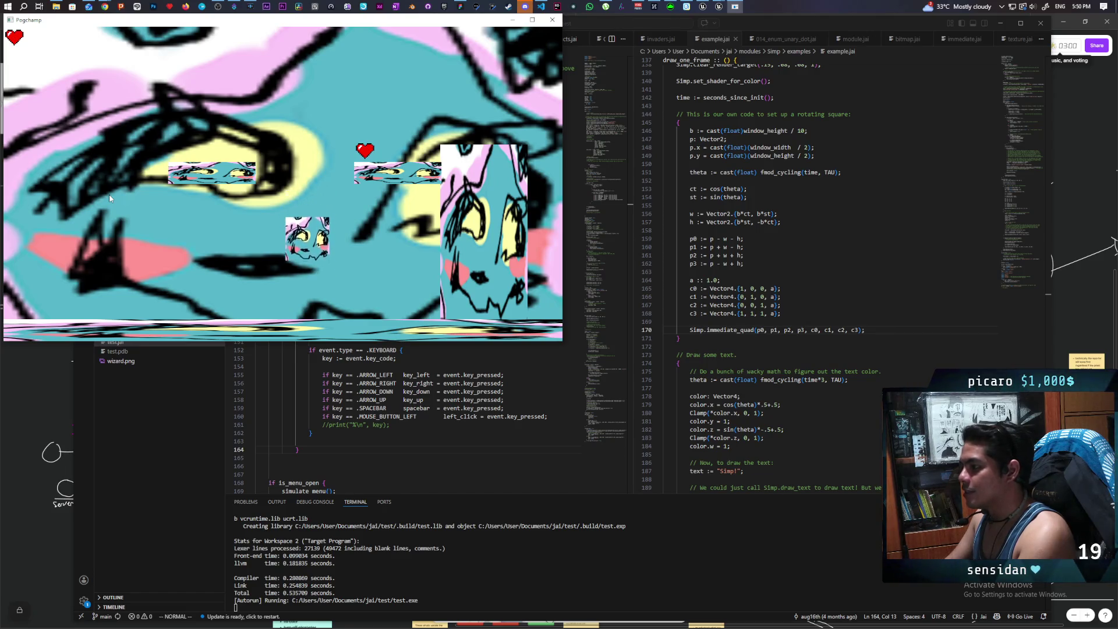
key(Up)
key(Down)
key(Up)
key(Left)
key(Down)
key(Up)
key(Right)
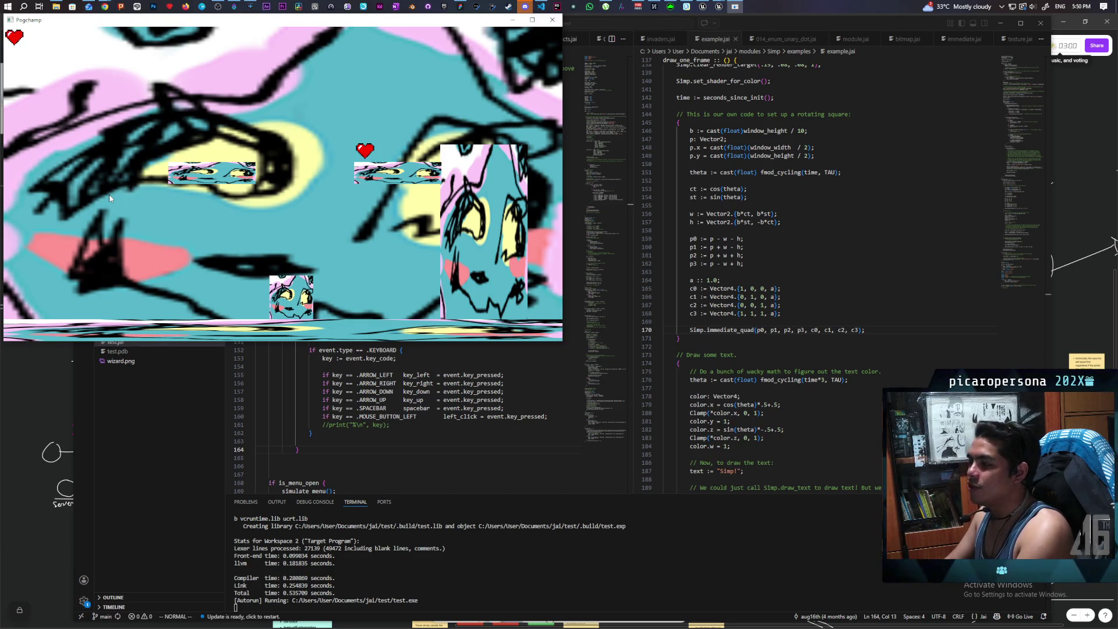
key(Up)
key(Left)
key(Right)
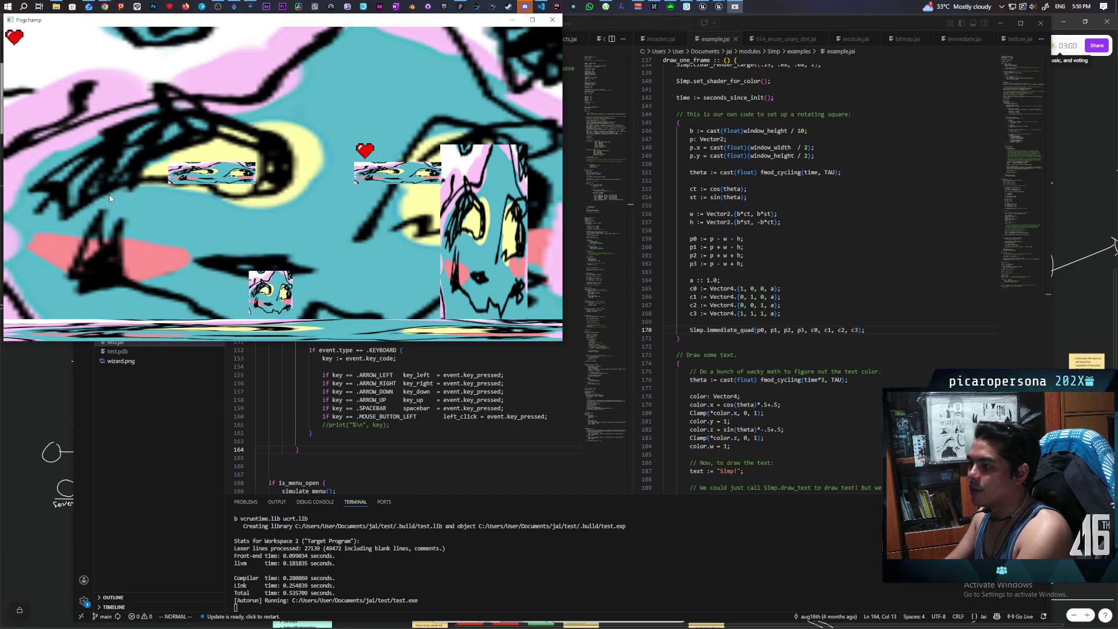
key(Left)
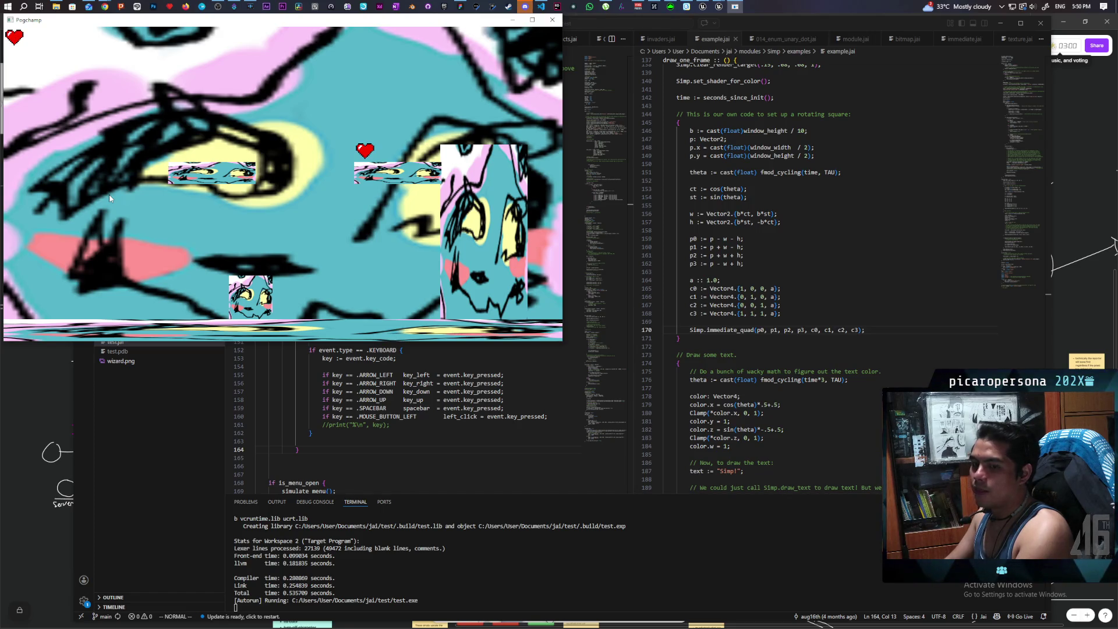
Jump once more, then walk the character toward the window's left edge
key(Up)
key(Left)
key(Right)
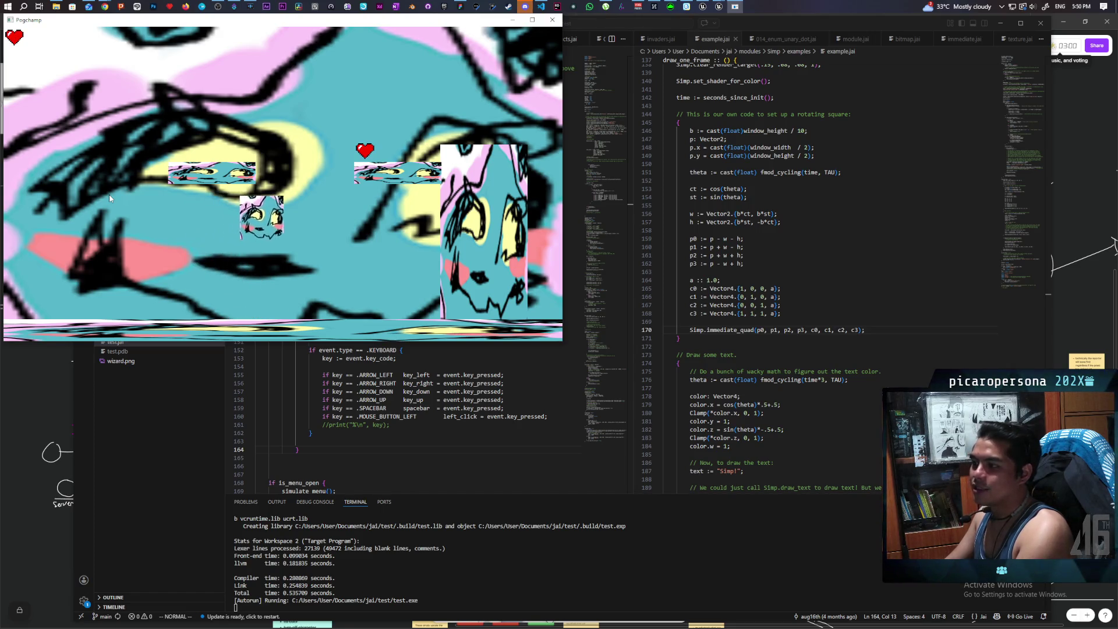
key(Left)
key(Left)
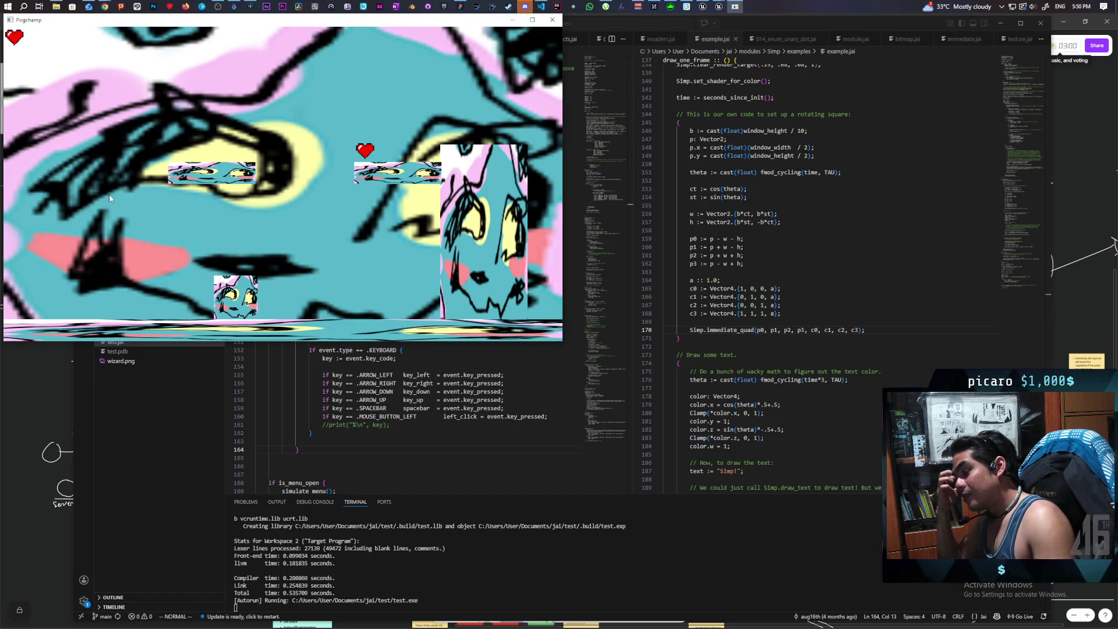
key(Right)
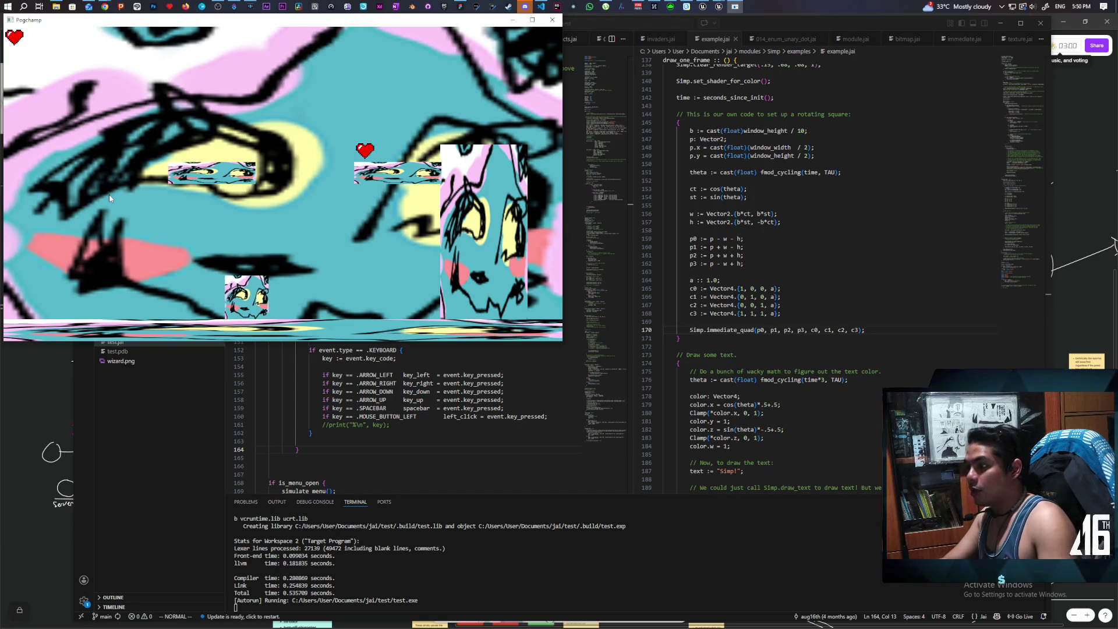
key(Left)
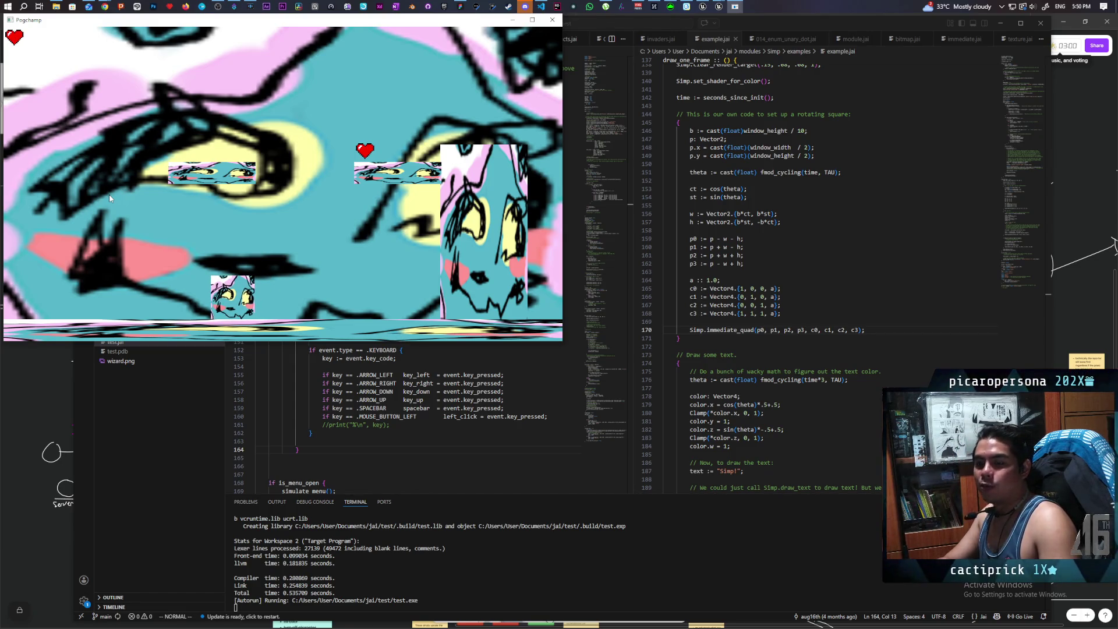
key(Left)
key(Right)
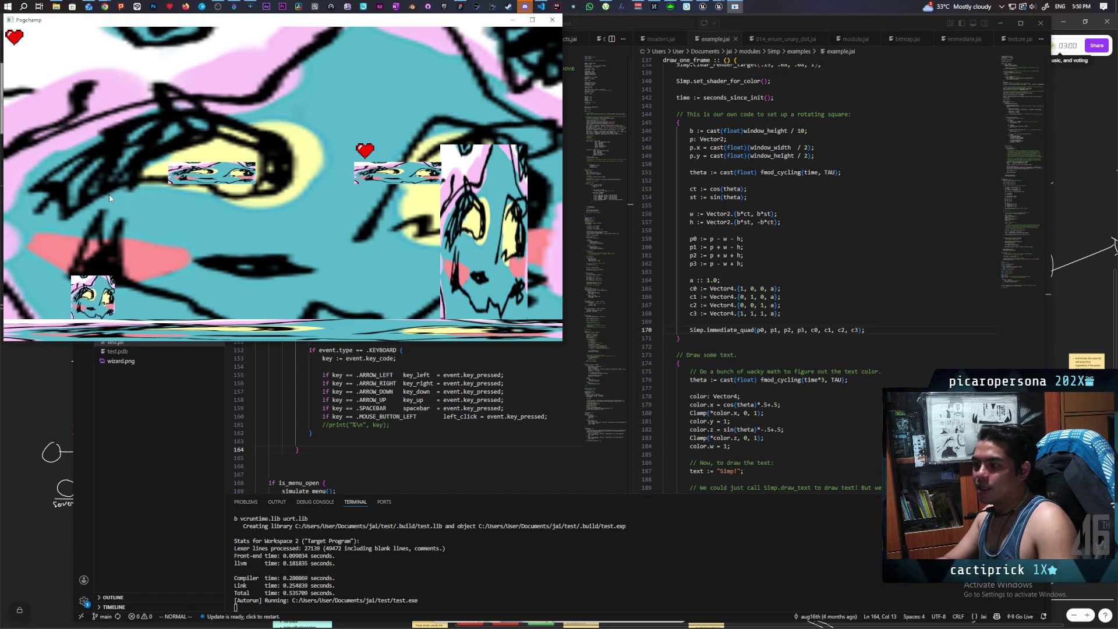